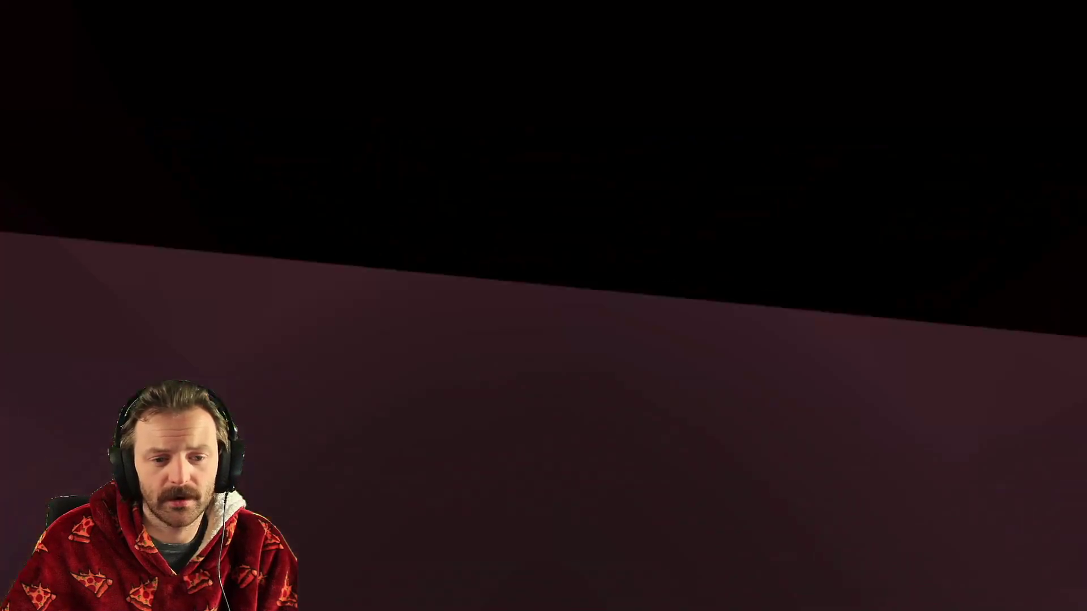
# Walk off the ladder and along the airship deck toward the bow, past the hatch, cannons and crew.
pyautogui.press('w')
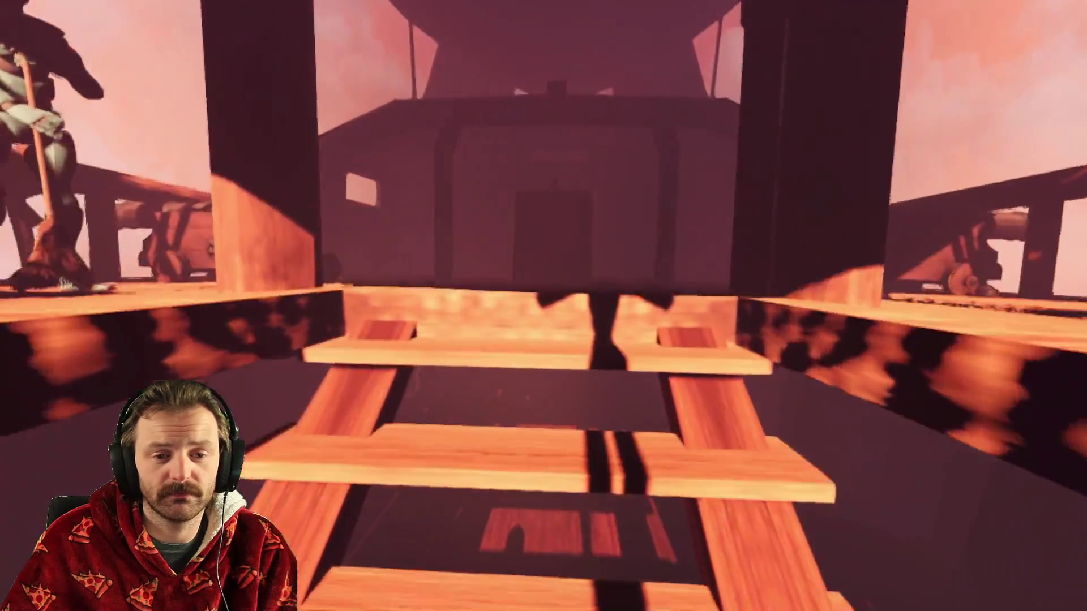
pyautogui.press('w')
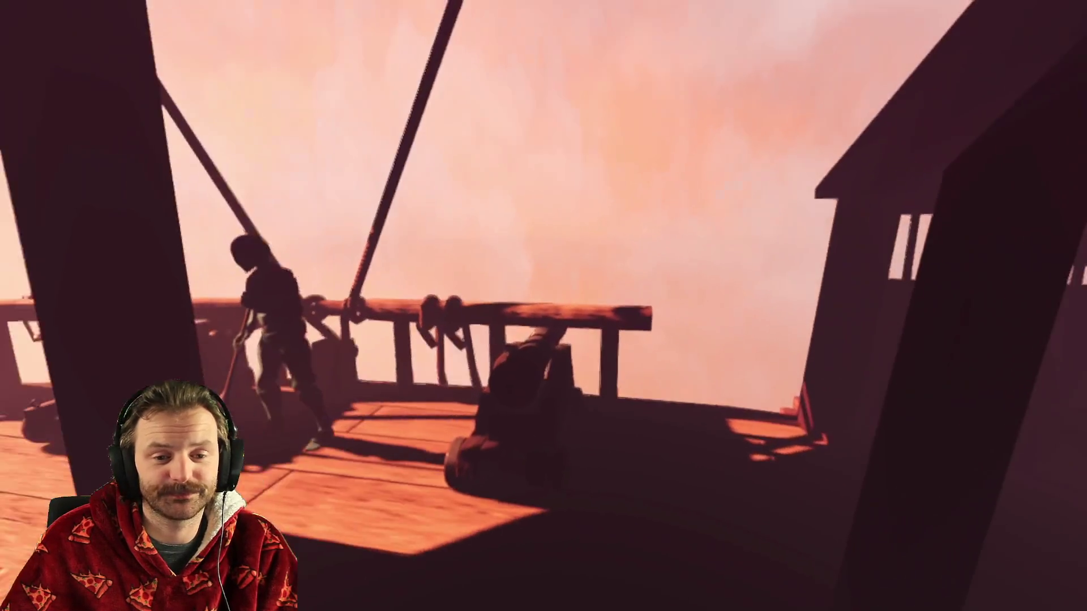
pyautogui.press('w')
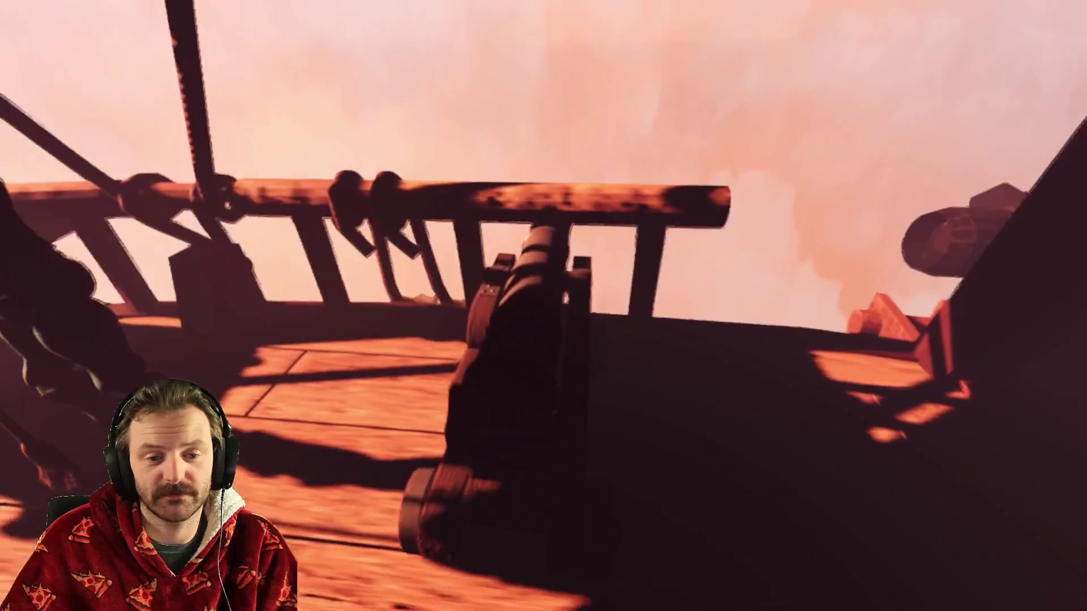
pyautogui.press('w')
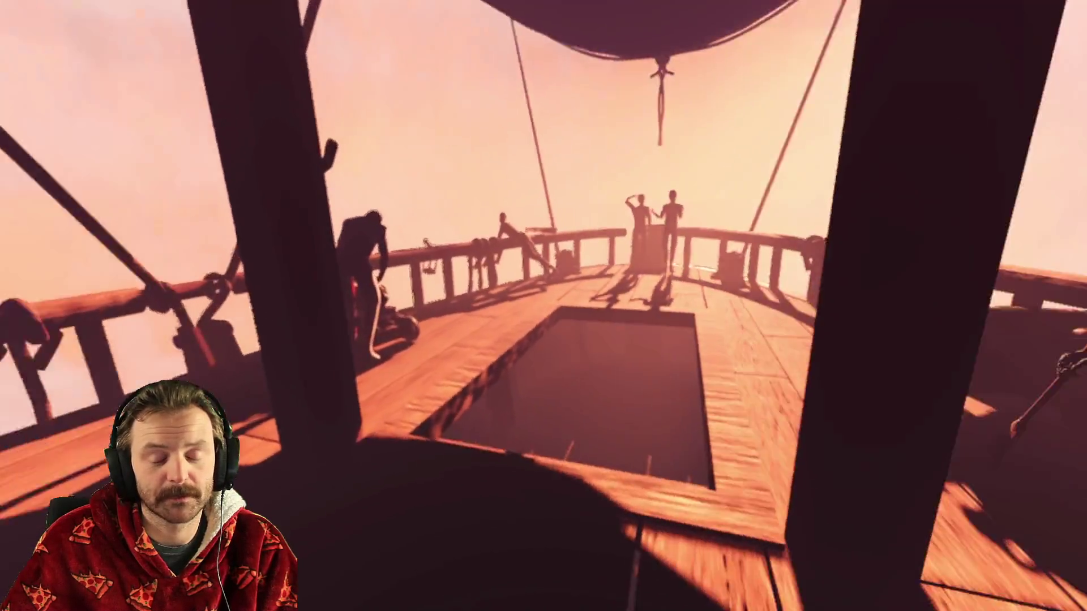
pyautogui.press('w')
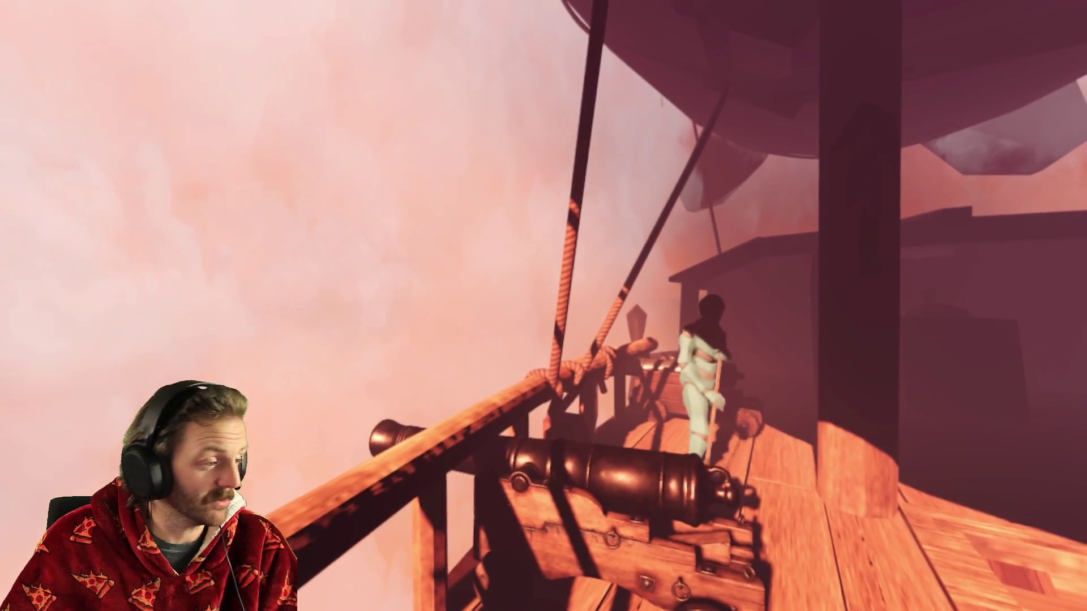
pyautogui.press('w')
pyautogui.press('w')
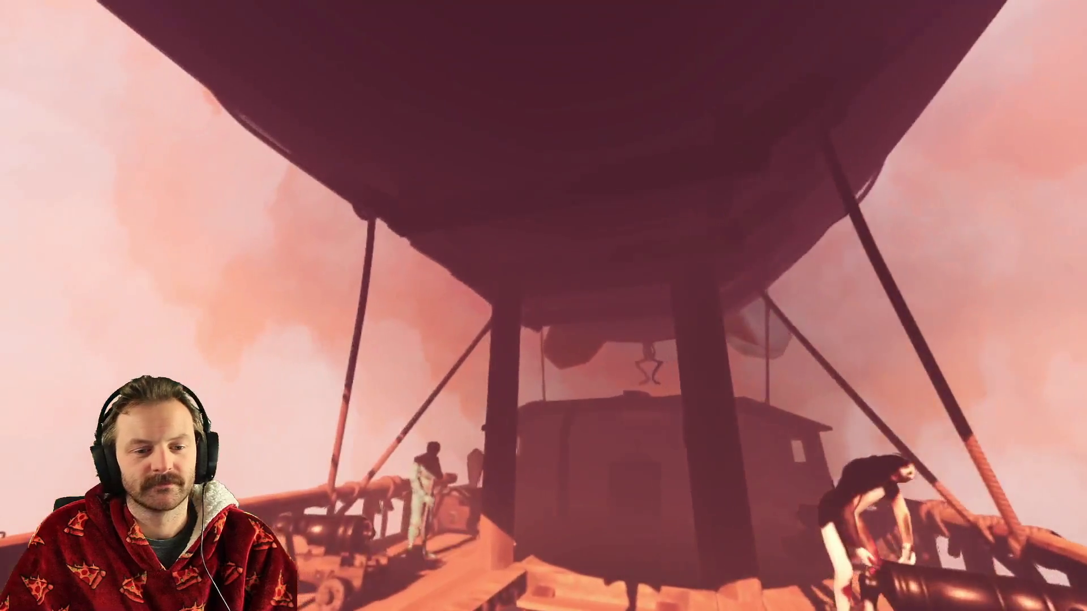
pyautogui.press('w')
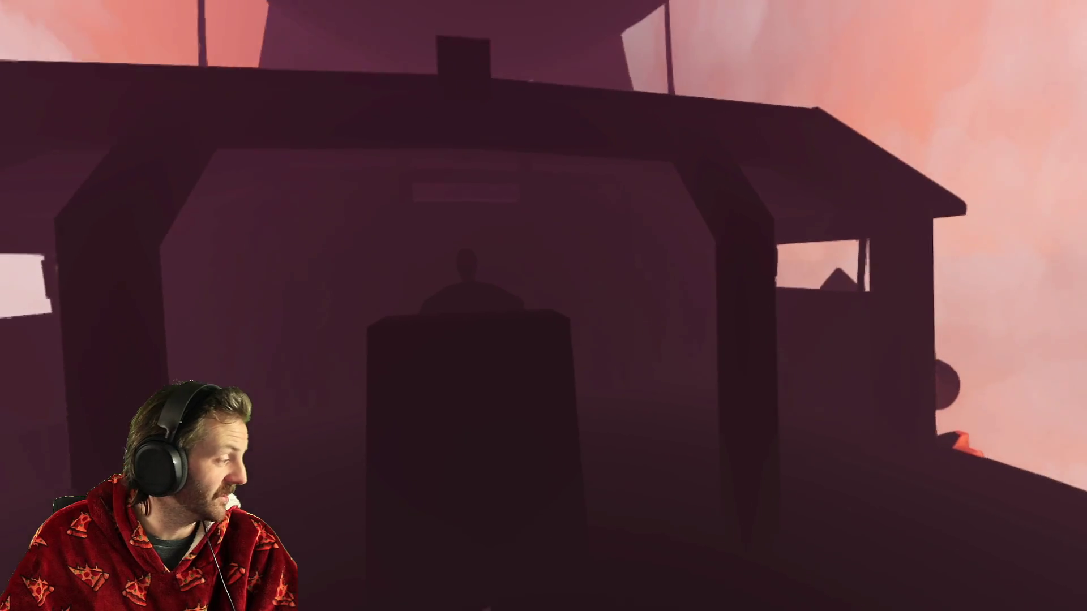
pyautogui.press('w')
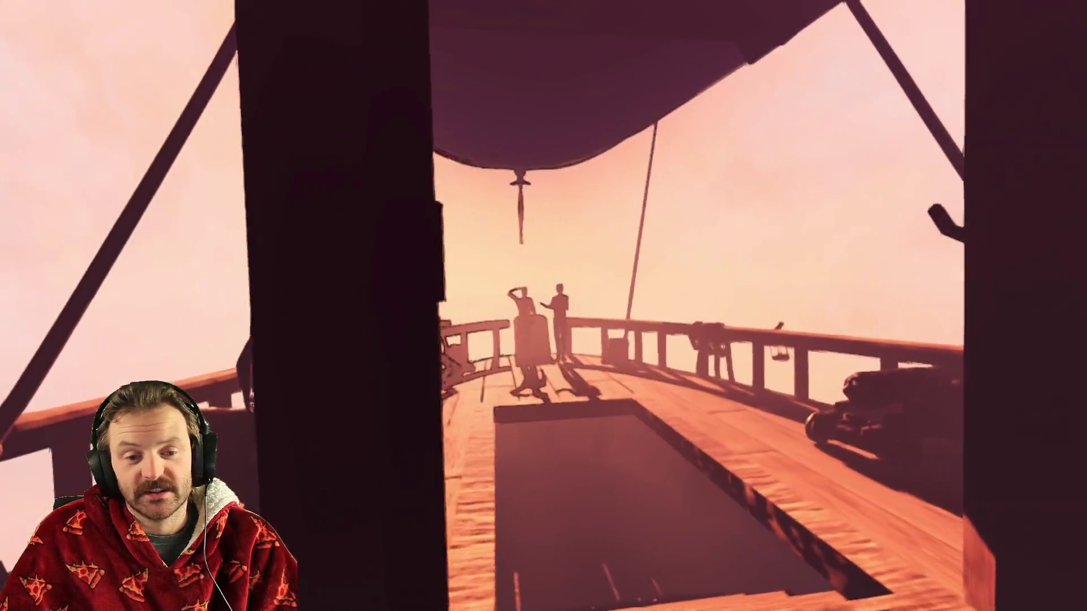
pyautogui.press('w')
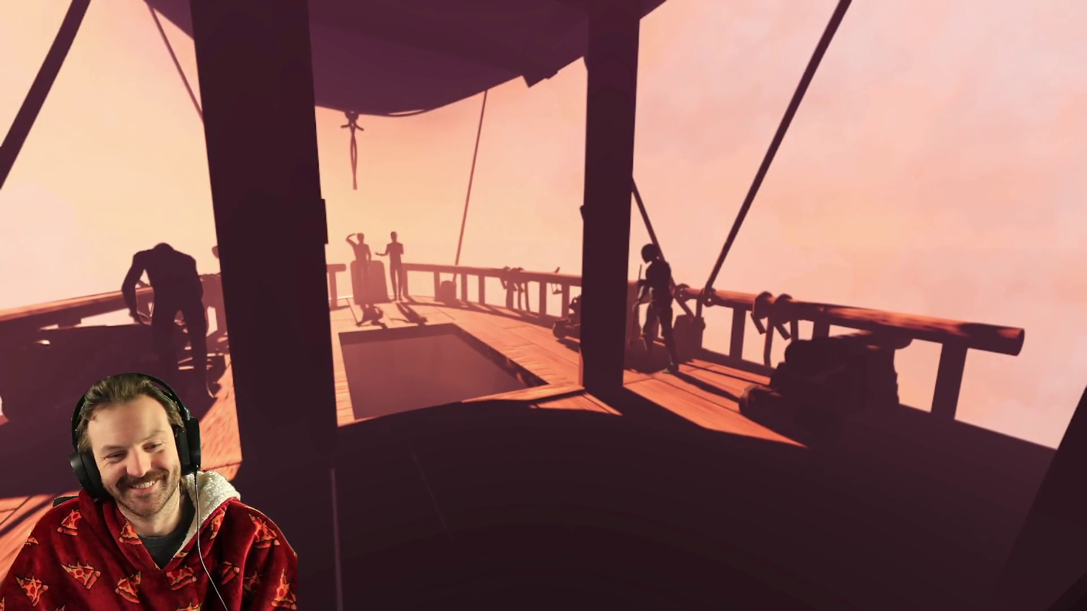
pyautogui.press('w')
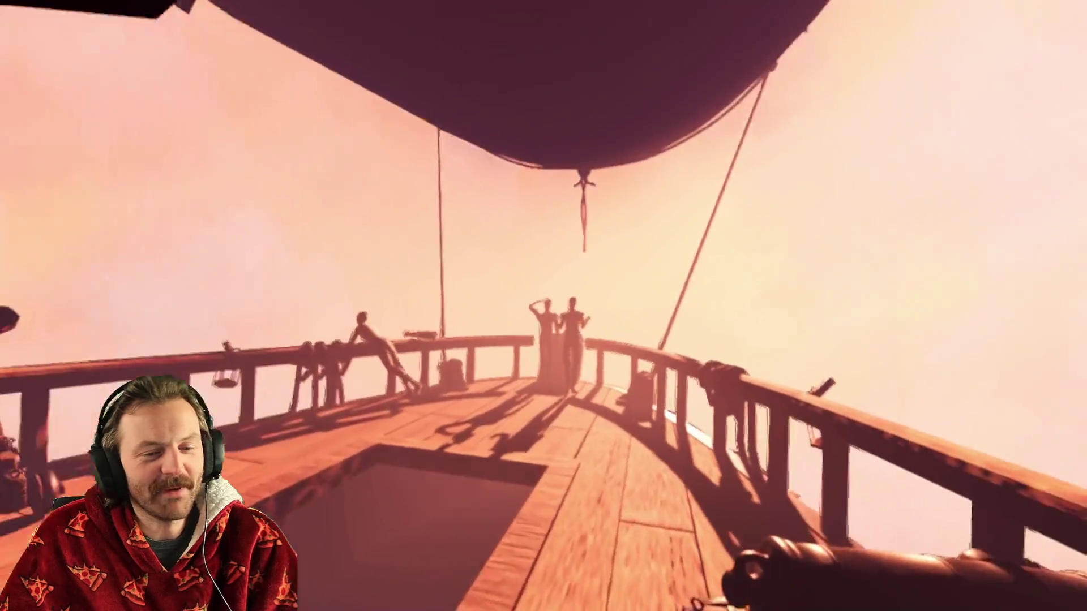
pyautogui.press('w')
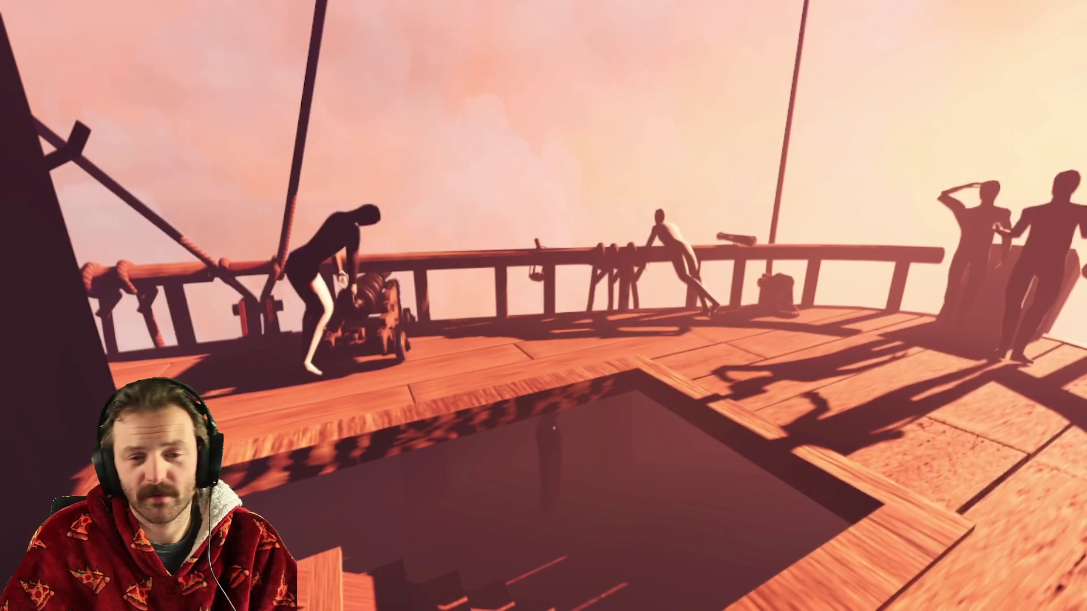
pyautogui.press('w')
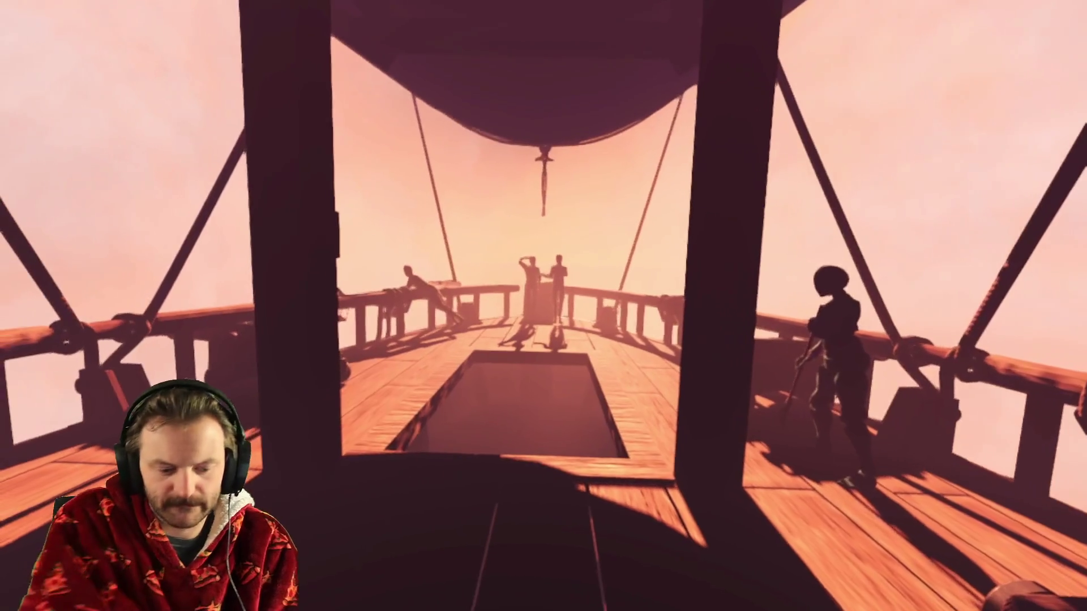
pyautogui.press('F8')
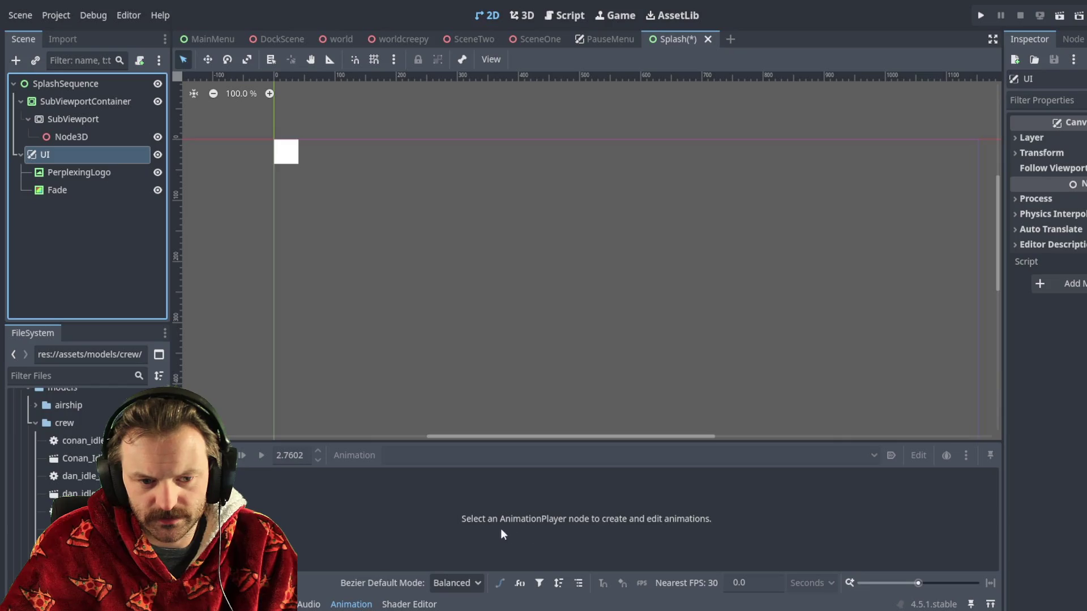
# Add a TextureRect under UI and place it between PerplexingLogo and Fade.
pyautogui.hotkey('ctrl', 'v')
pyautogui.click(80, 223)
pyautogui.moveTo(62, 205); pyautogui.dragTo(65, 178)
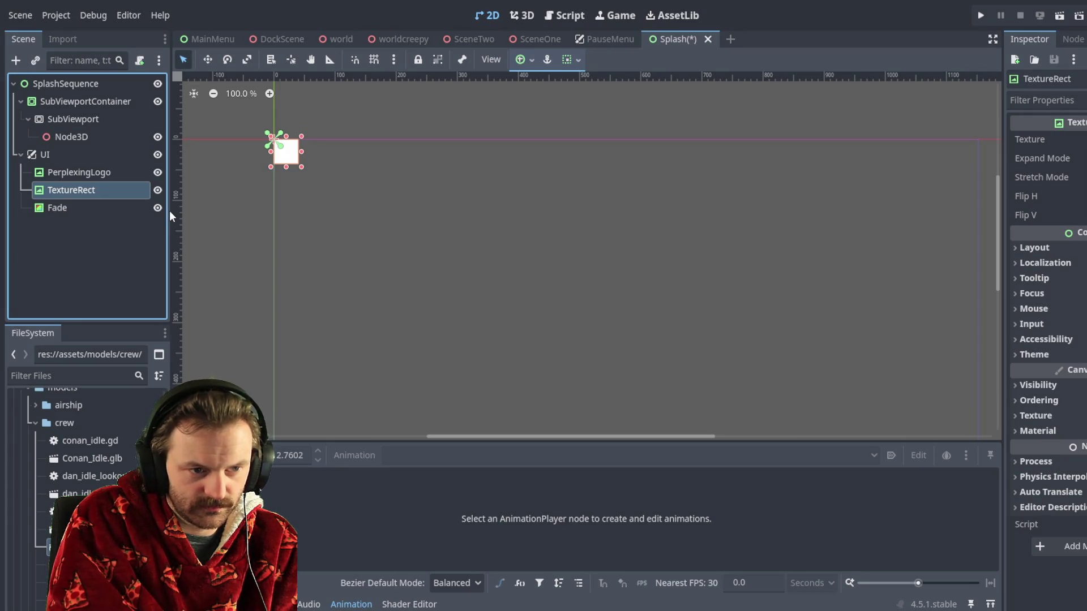
# Rename the new TextureRect to GodotLogo and bring up the DockScene.
pyautogui.press('F2')
pyautogui.write('GodotLogo')
pyautogui.press('Return')
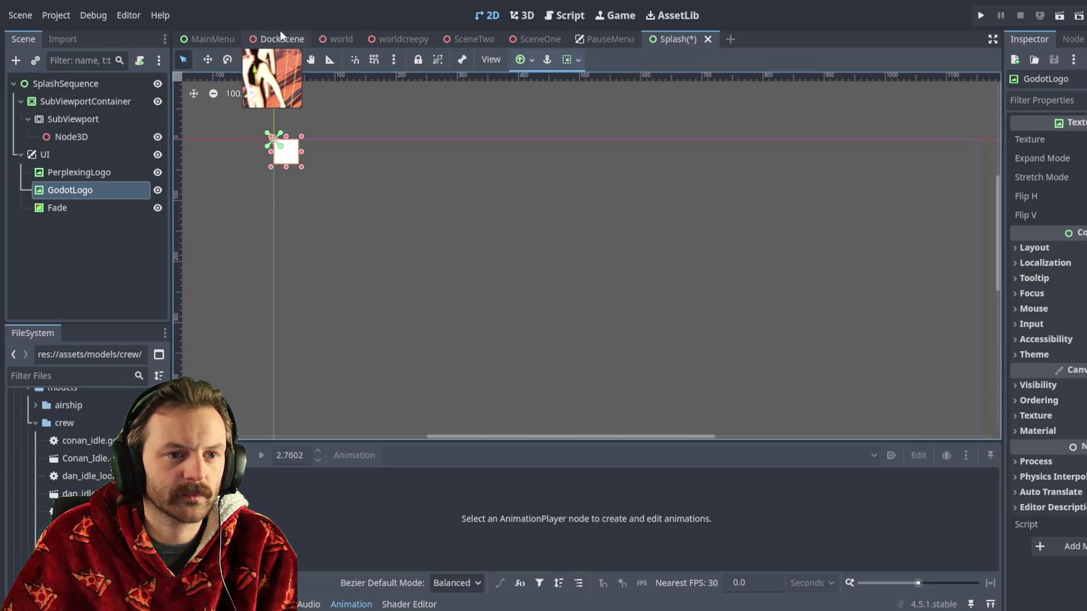
pyautogui.click(250, 39)
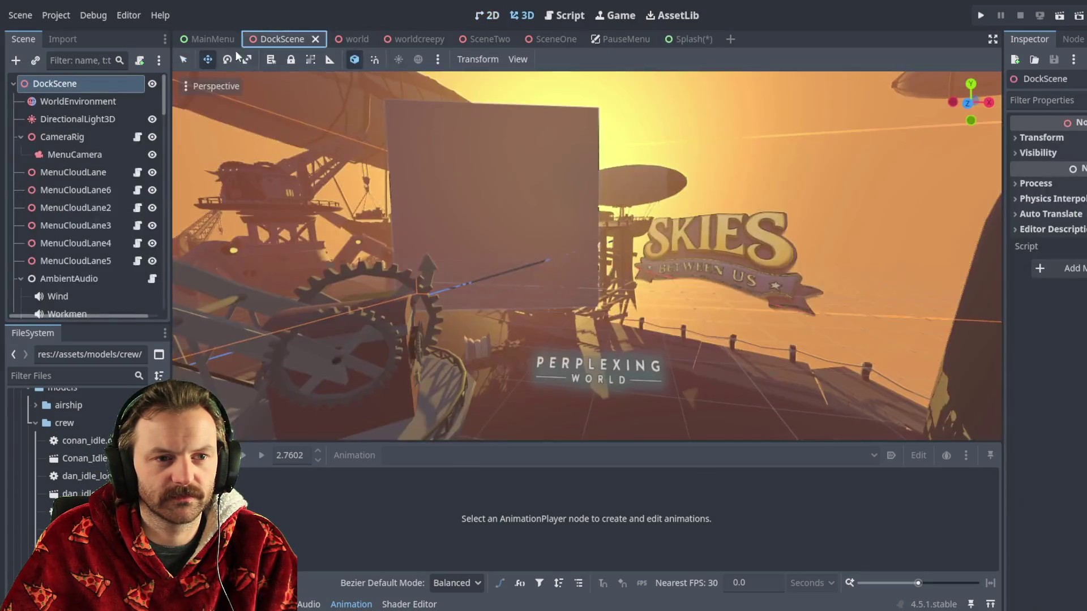
# Look around the DockScene, world and worldcreepy scenes, including Sketchfab_Scene, then return to Splash.
pyautogui.moveTo(695, 321)
pyautogui.mouseDown()
pyautogui.moveTo(652, 335)
pyautogui.moveTo(660, 342)
pyautogui.mouseUp()
pyautogui.click(360, 38)
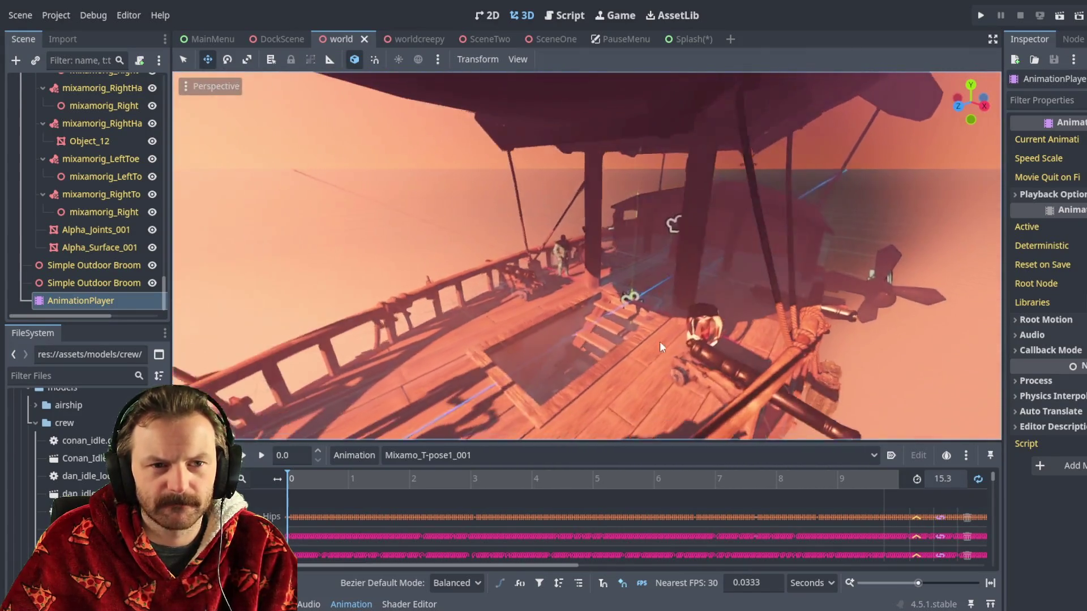
pyautogui.click(404, 38)
pyautogui.moveTo(519, 231); pyautogui.dragTo(521, 231)
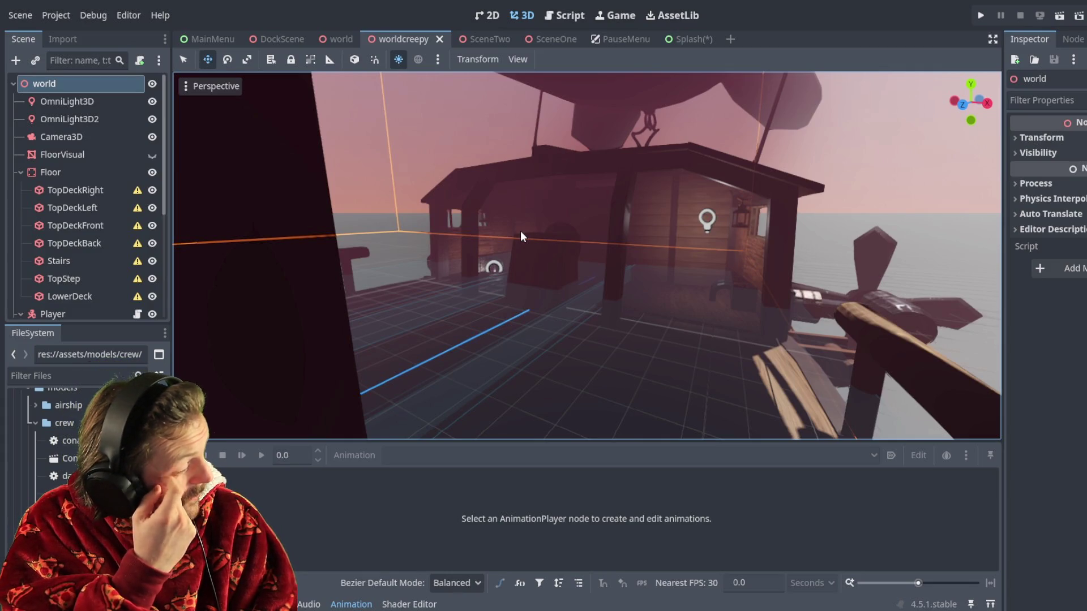
pyautogui.click(568, 224)
pyautogui.scroll(-8, 586, 237)
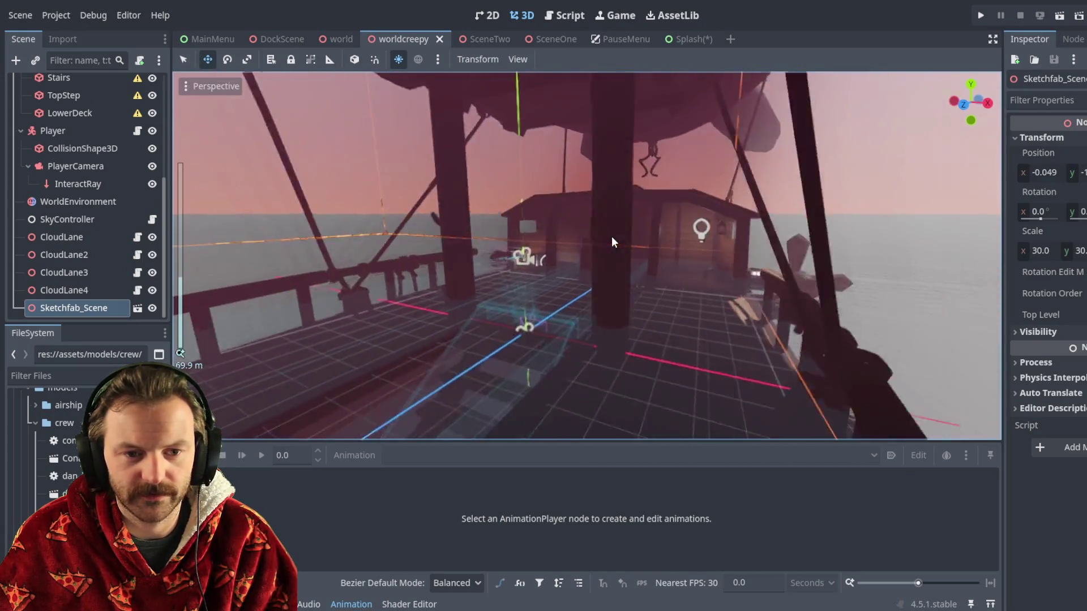
pyautogui.moveTo(612, 242)
pyautogui.mouseDown()
pyautogui.moveTo(625, 264)
pyautogui.moveTo(665, 270)
pyautogui.moveTo(634, 270)
pyautogui.mouseUp()
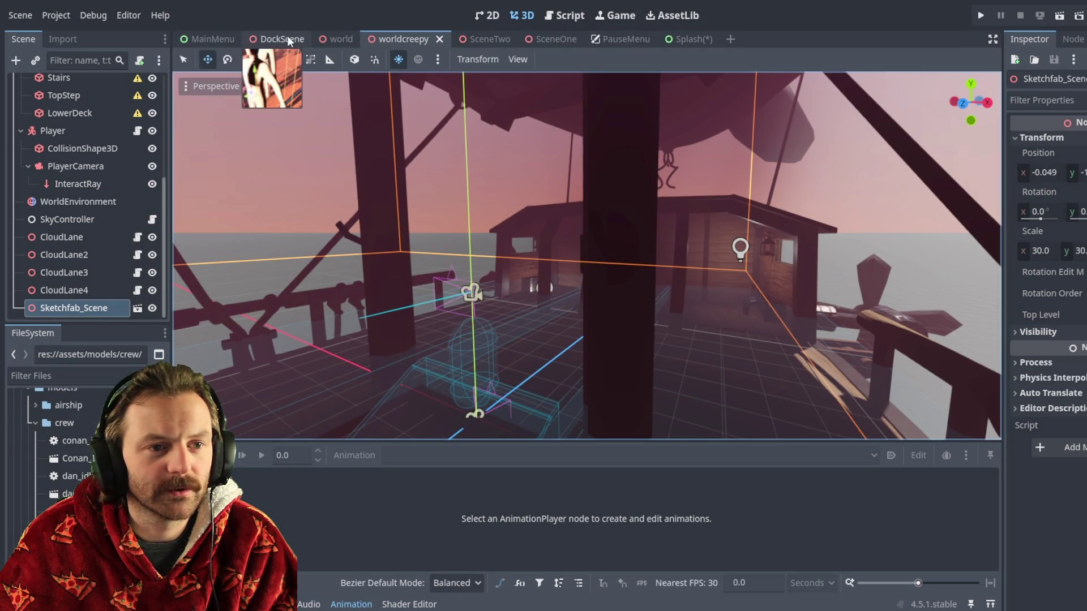
pyautogui.click(693, 38)
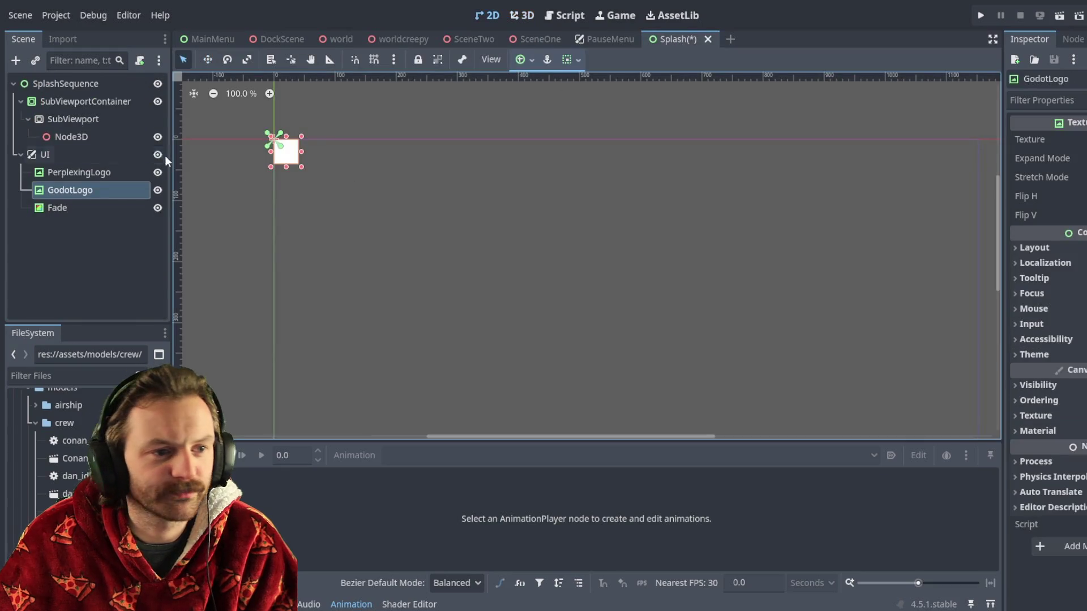
# Save Splash, then add an Audio node under SplashSequence with an AudioStreamPlayer child.
pyautogui.hotkey('ctrl', 's')
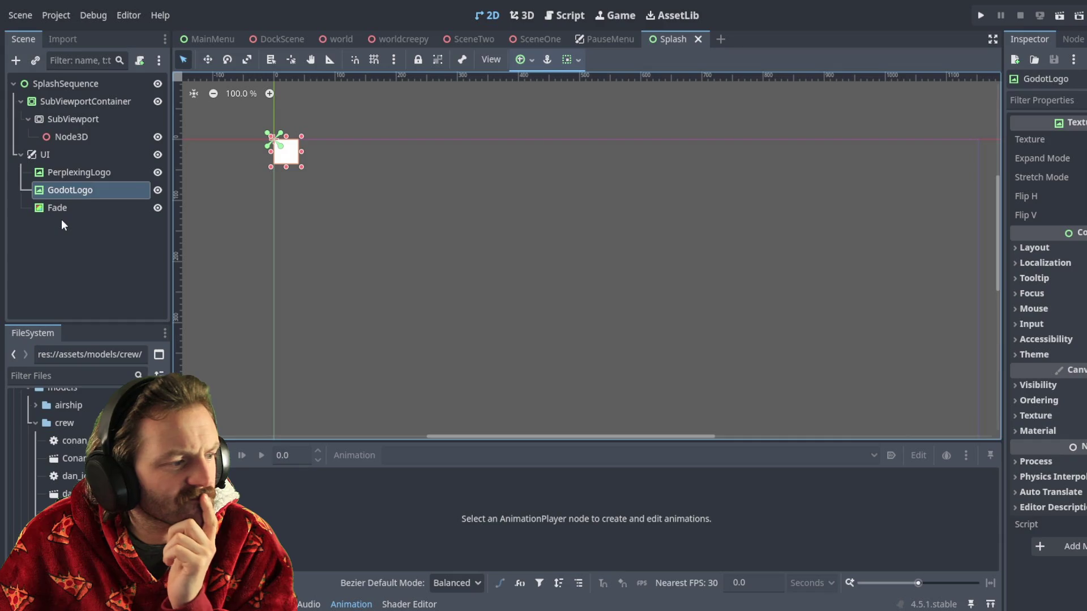
pyautogui.click(64, 84)
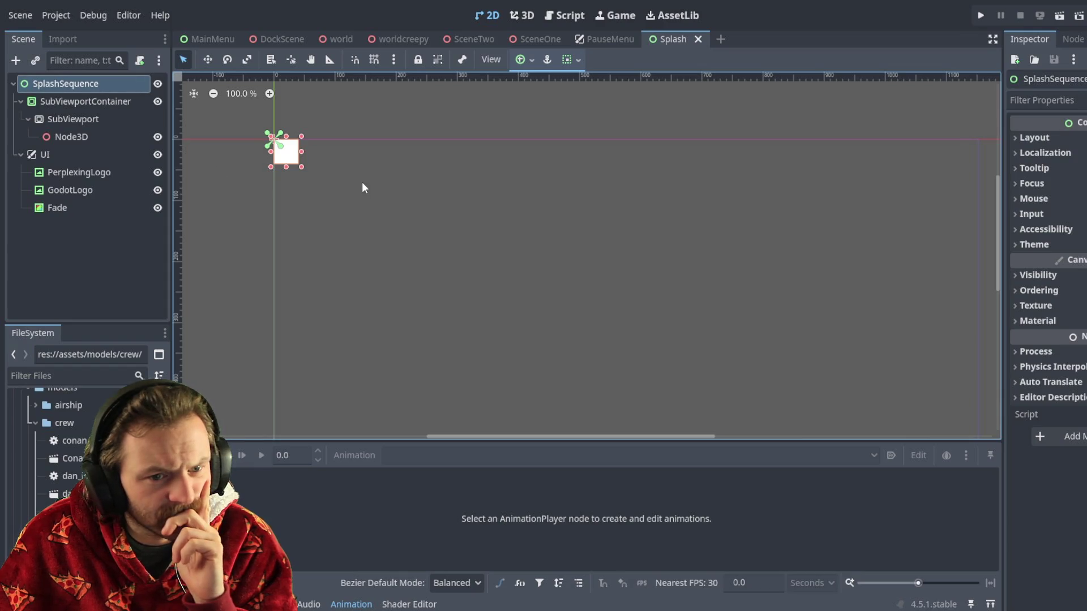
pyautogui.hotkey('ctrl', 'v')
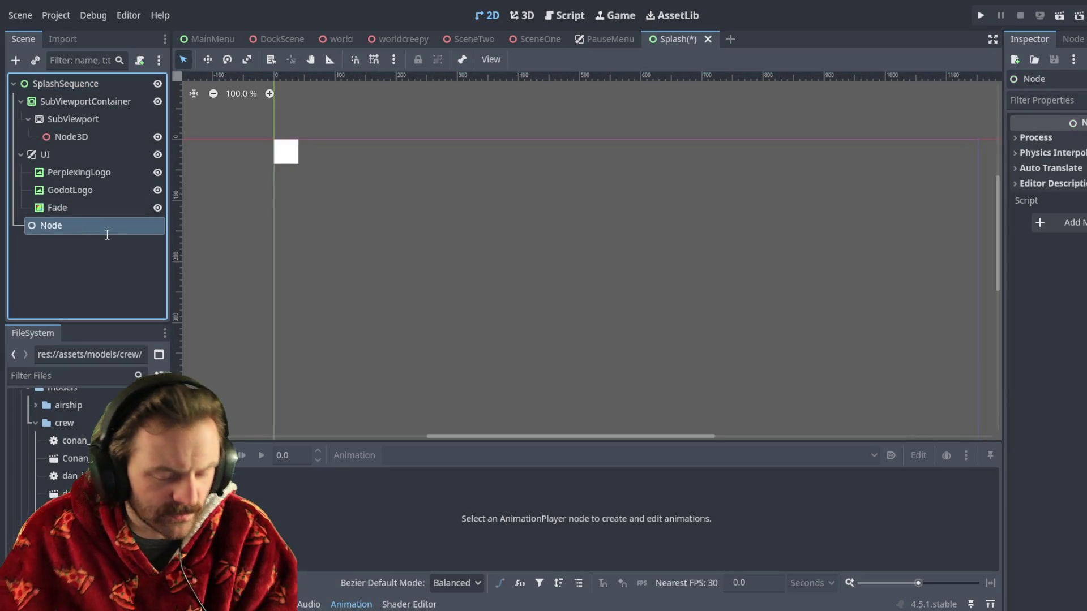
pyautogui.write('Audio')
pyautogui.press('Return')
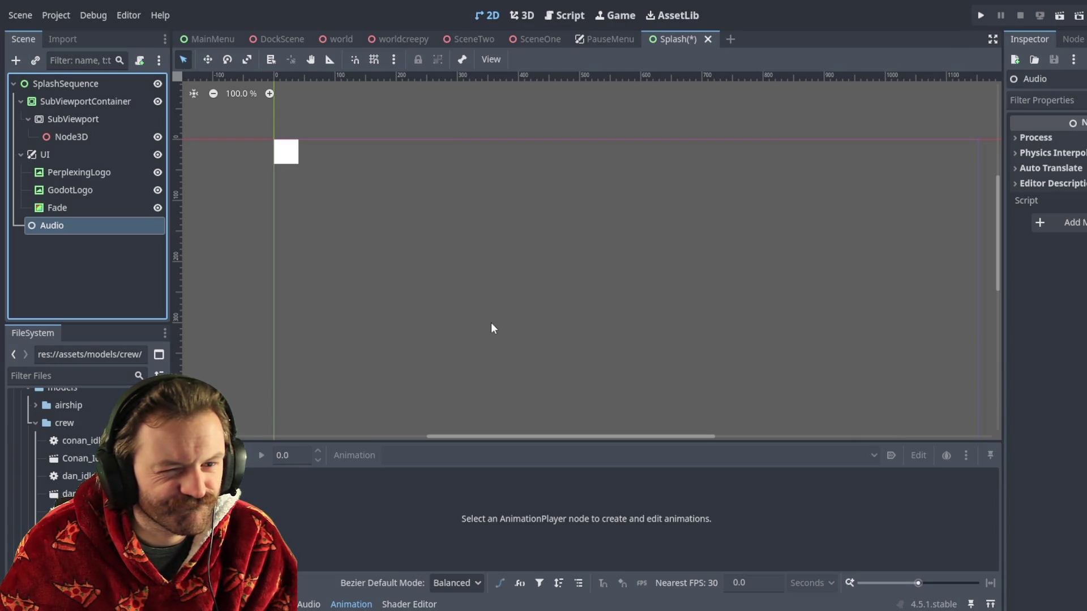
pyautogui.hotkey('ctrl', 'v')
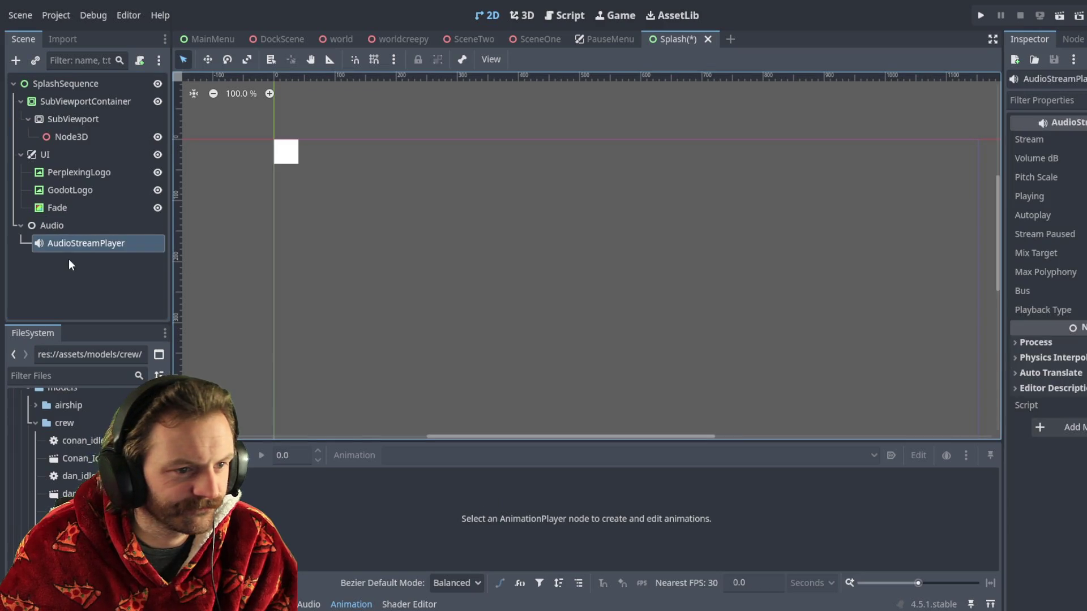
pyautogui.click(70, 260)
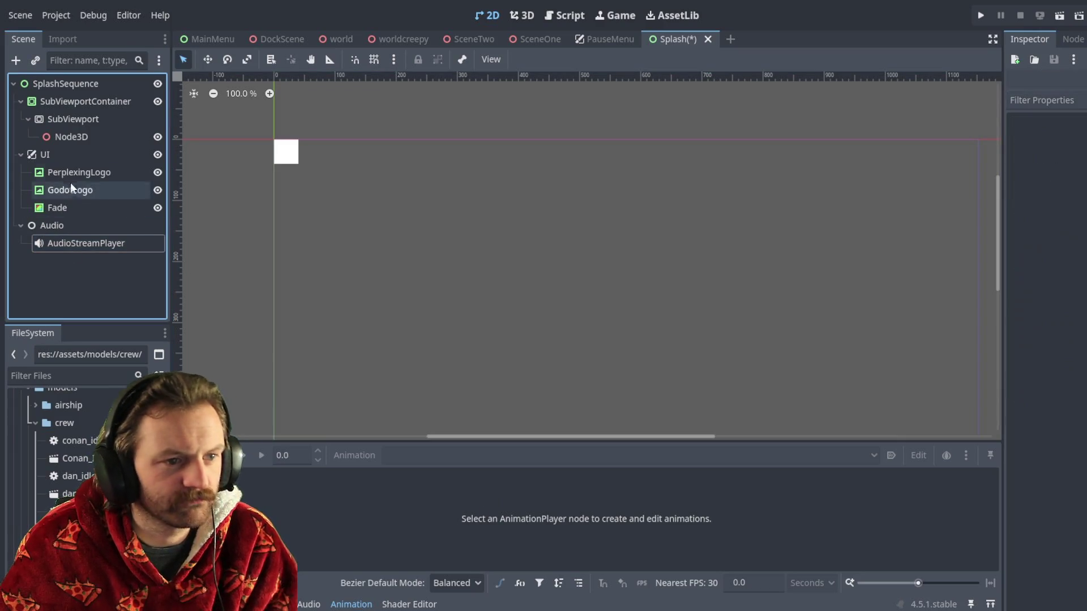
# Rename SubViewportContainer to BGViewportContainer.
pyautogui.click(81, 105)
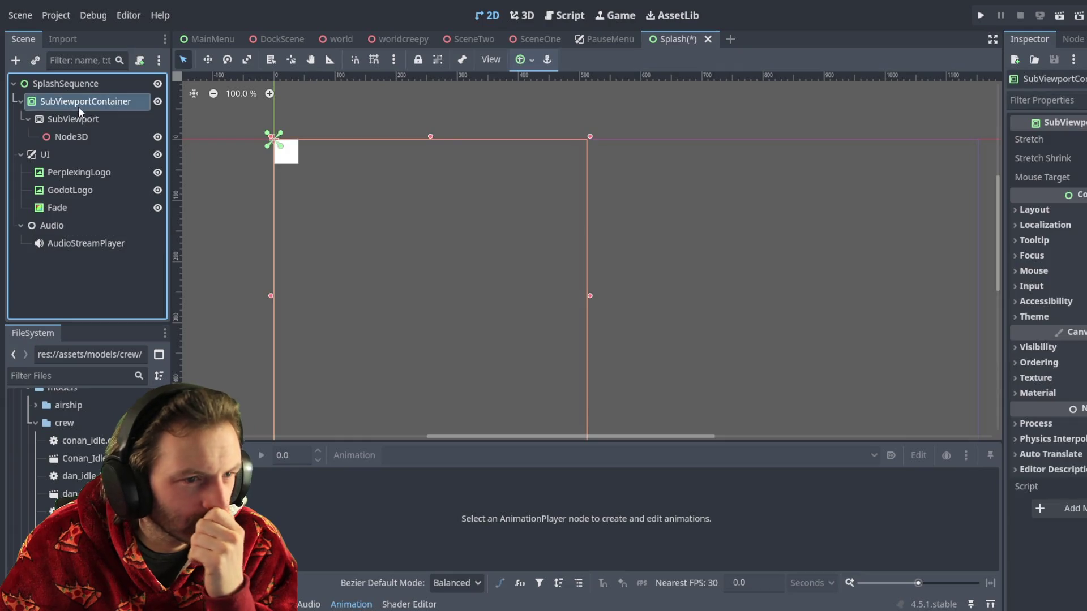
pyautogui.click(79, 99)
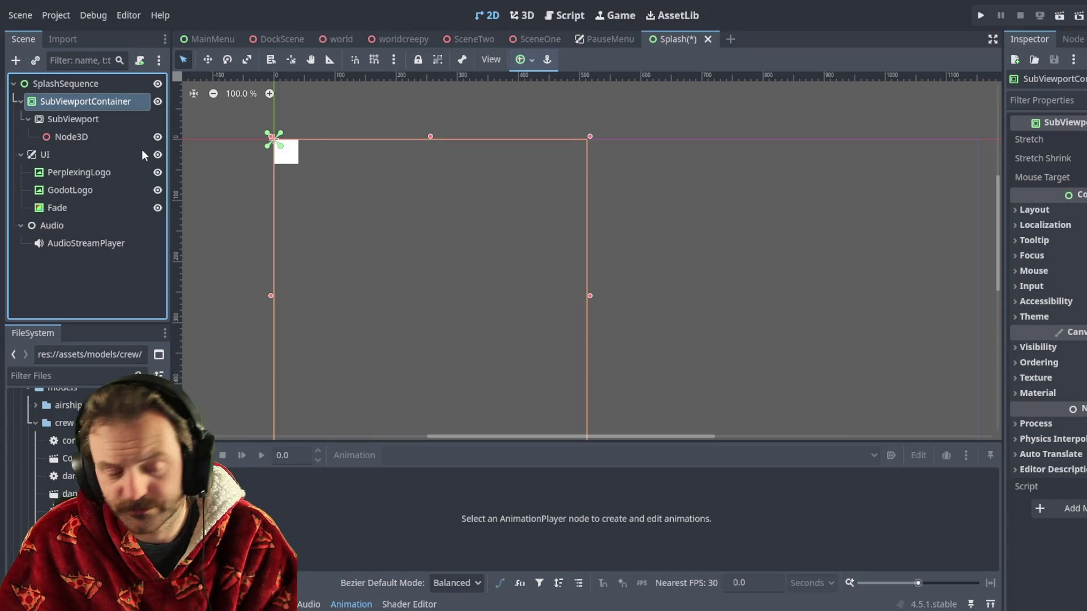
pyautogui.write('BGViewportContainer')
pyautogui.press('Return')
# Rename the viewport's Node3D to DockSceneRoot and instance DockScene.tscn beneath it.
pyautogui.click(58, 118)
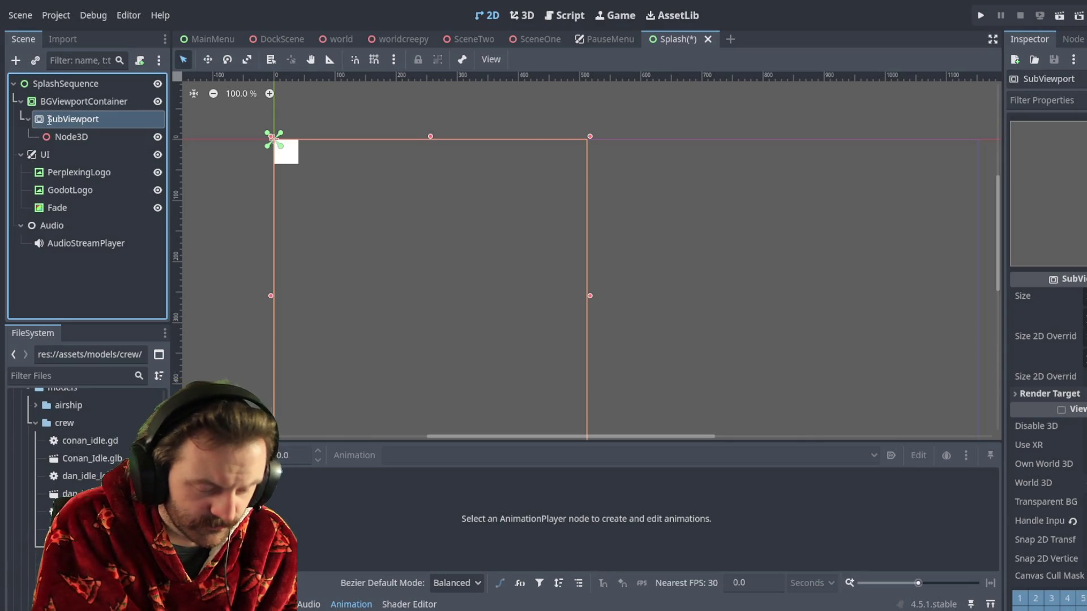
pyautogui.click(63, 138)
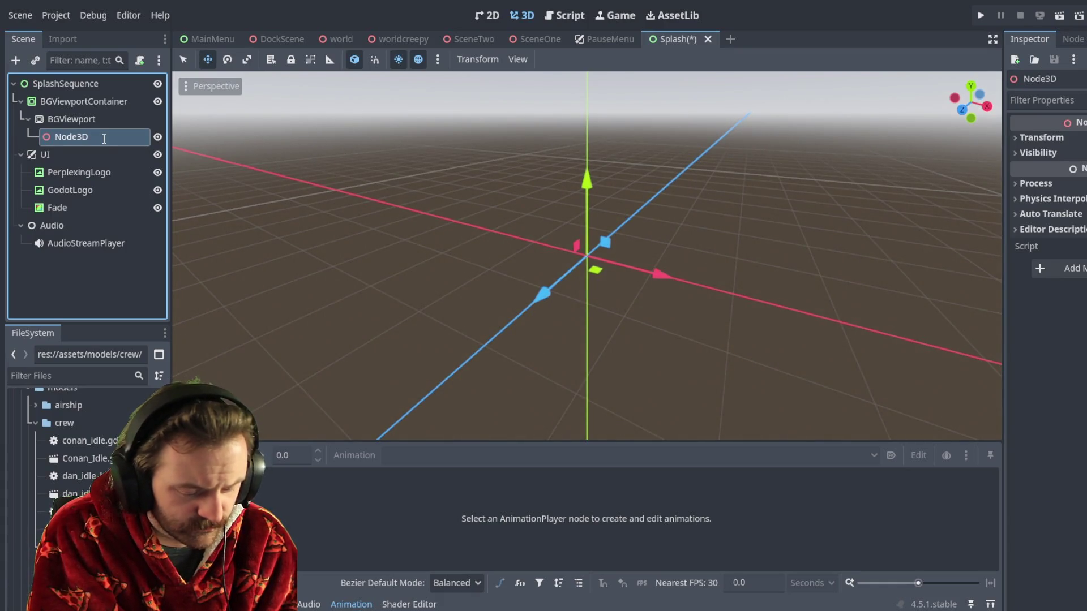
pyautogui.write('DockSceneRoot')
pyautogui.press('Return')
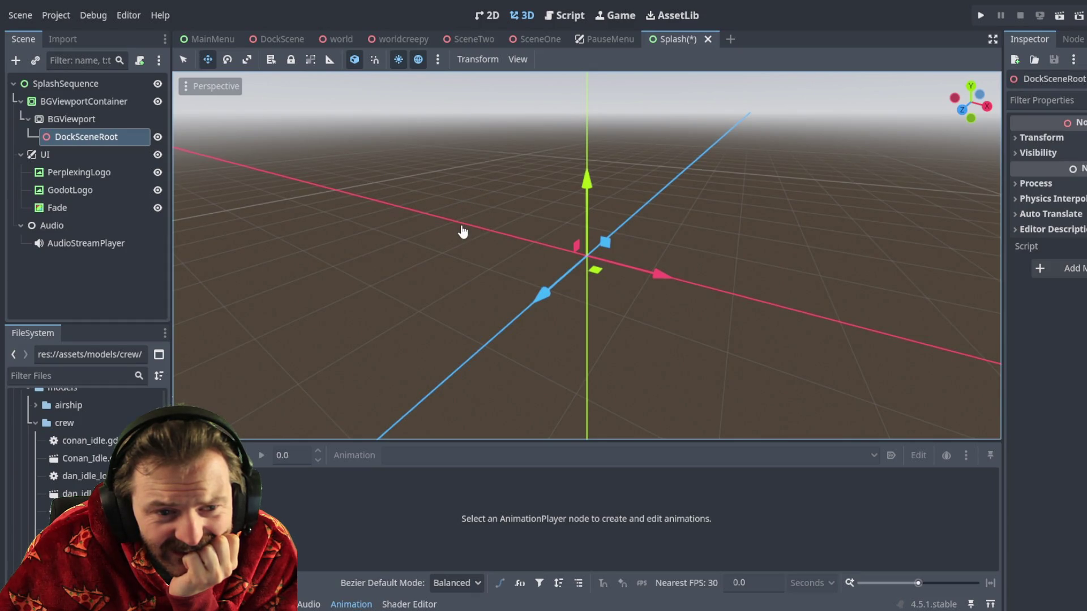
pyautogui.moveTo(462, 232); pyautogui.dragTo(463, 233)
pyautogui.scroll(5, 512, 273)
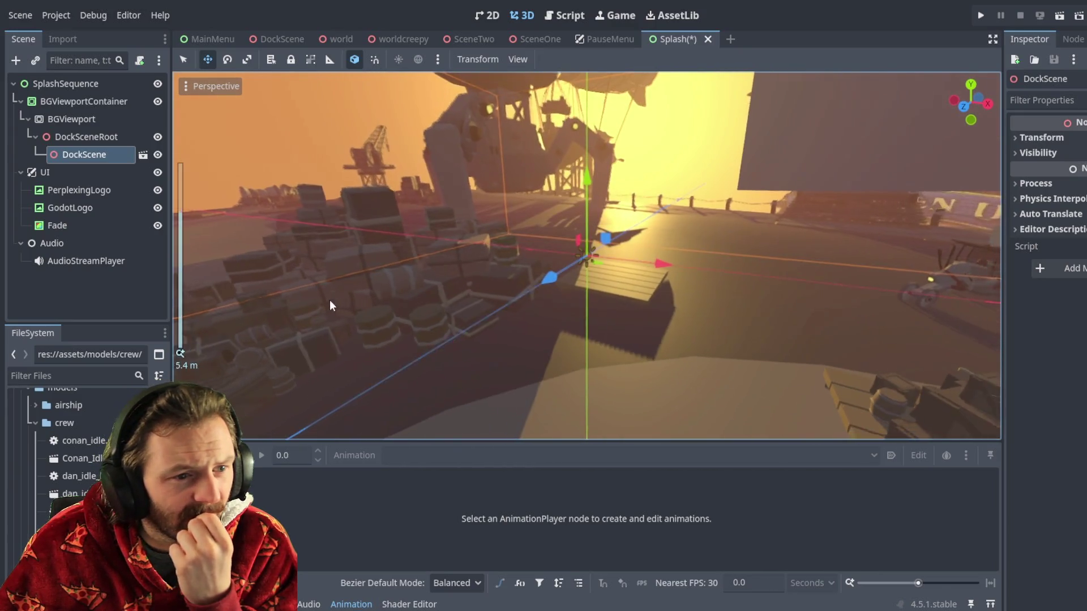
pyautogui.scroll(-5, 332, 306)
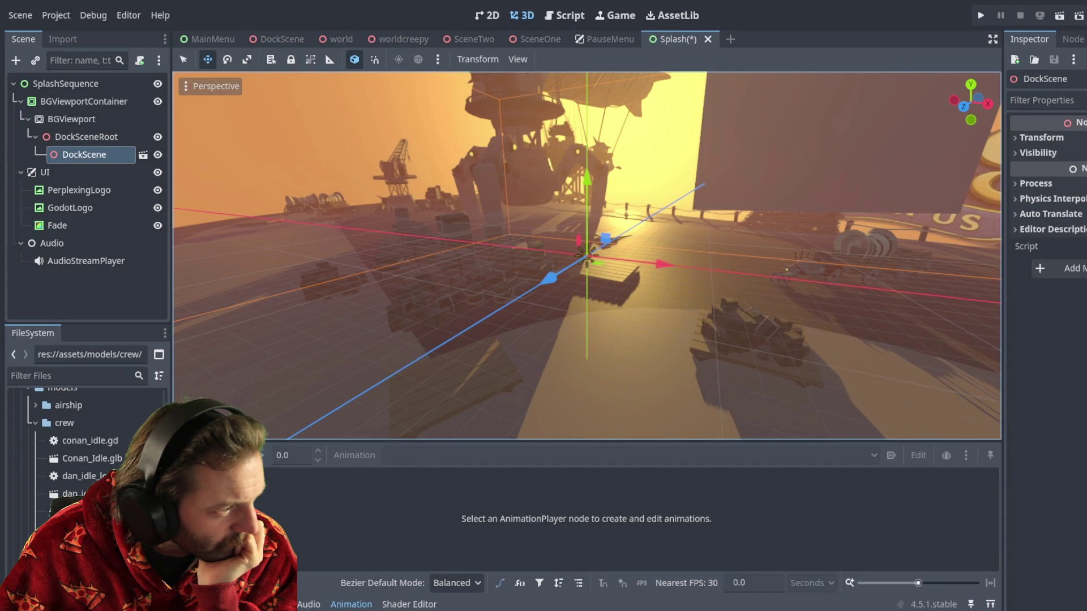
pyautogui.click(91, 191)
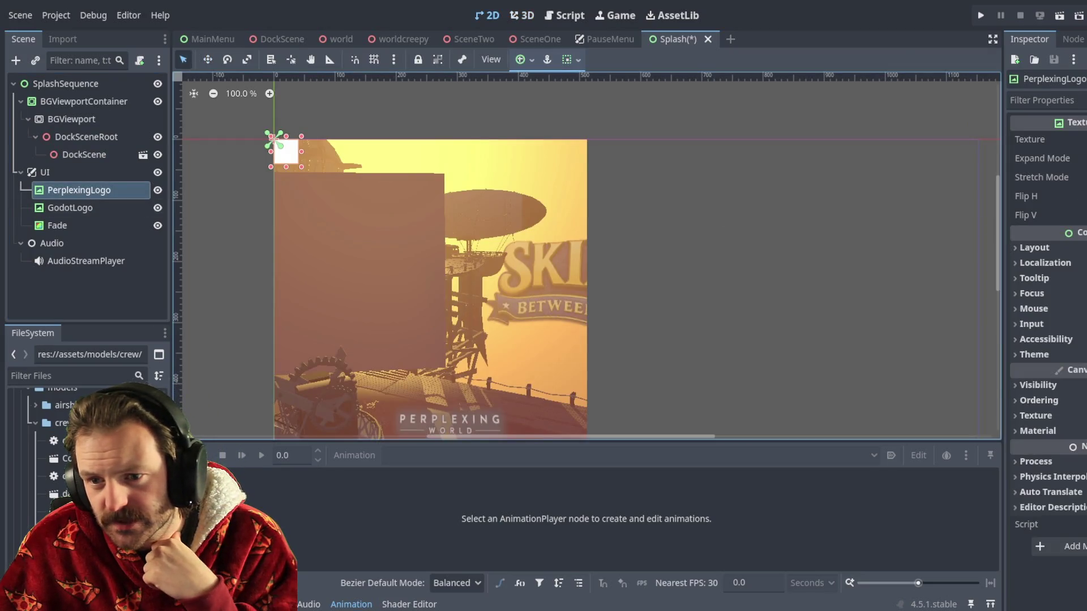
# Expand and collapse the PerplexingLogo's Texture resource details in the Inspector.
pyautogui.click(1078, 141)
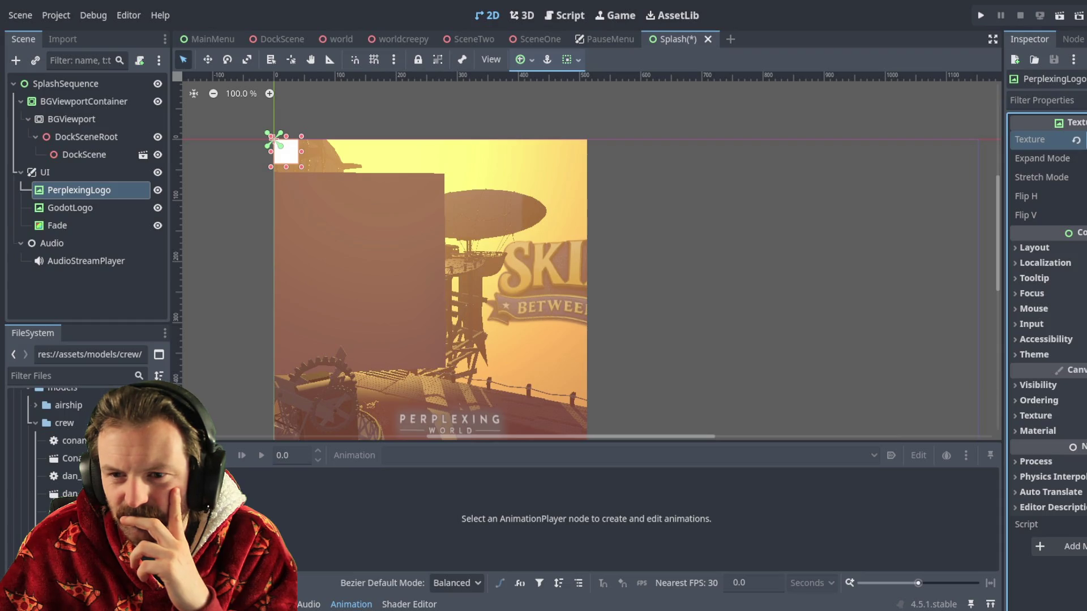
pyautogui.click(1075, 139)
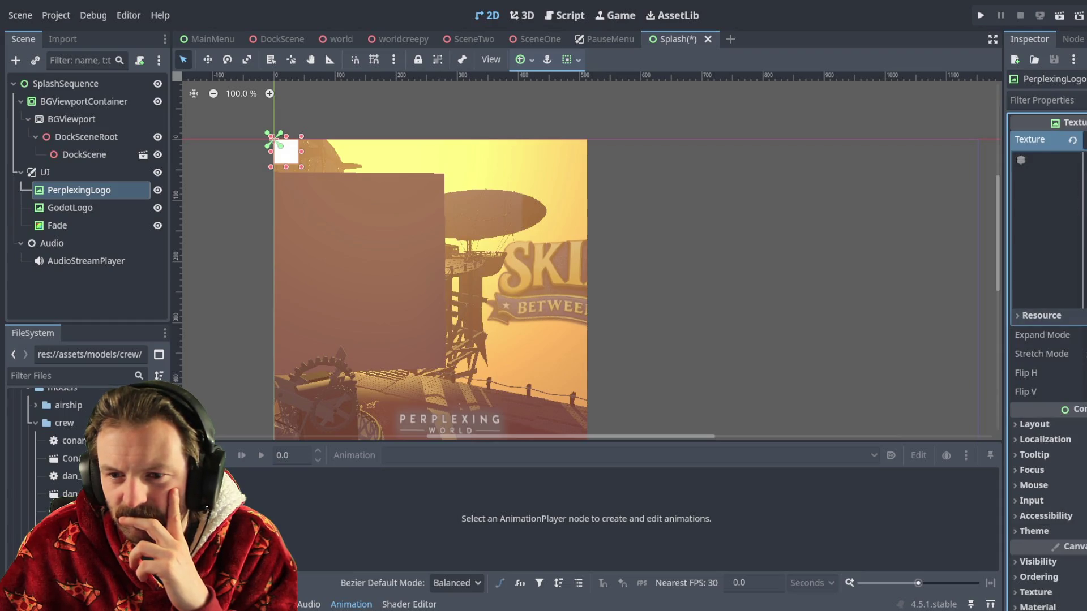
pyautogui.moveTo(1034, 165)
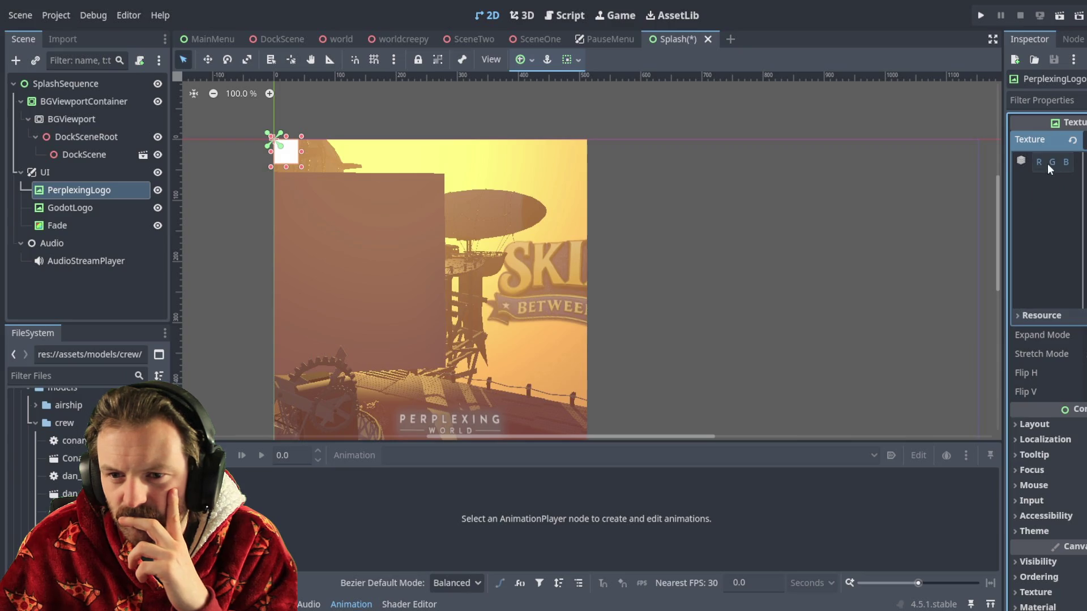
pyautogui.click(1075, 139)
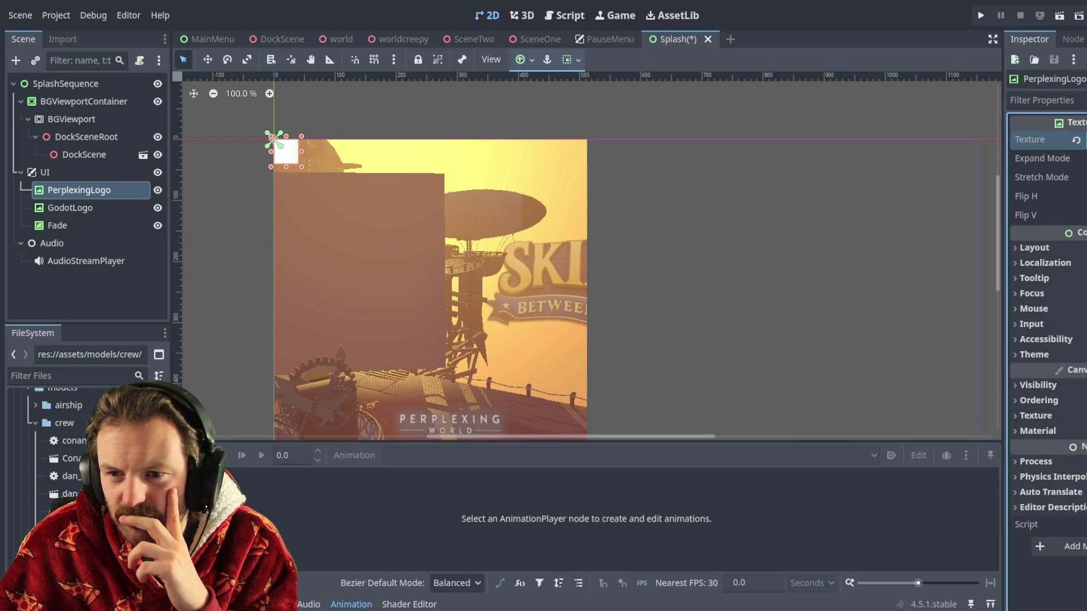
pyautogui.click(1075, 140)
pyautogui.click(1076, 140)
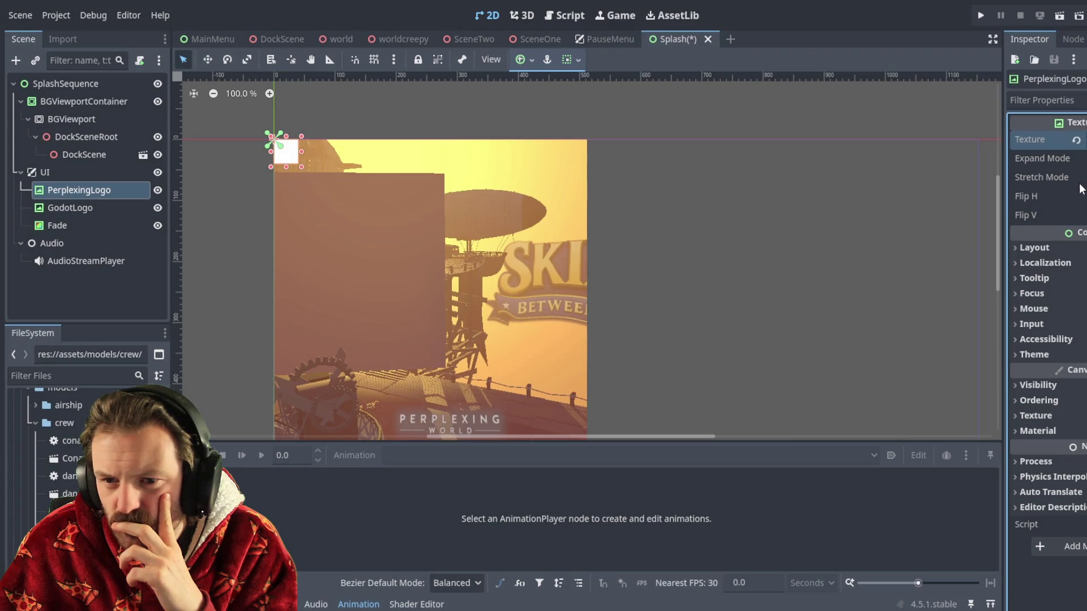
# Review the texture's filter, repeat and resource path settings, then collapse them.
pyautogui.click(1083, 140)
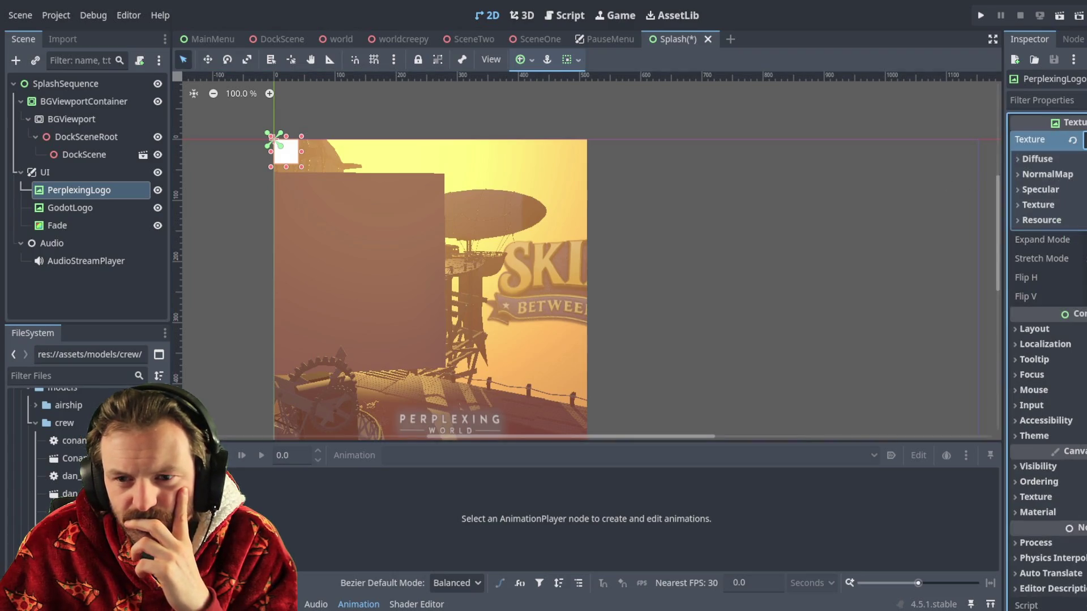
pyautogui.click(1037, 205)
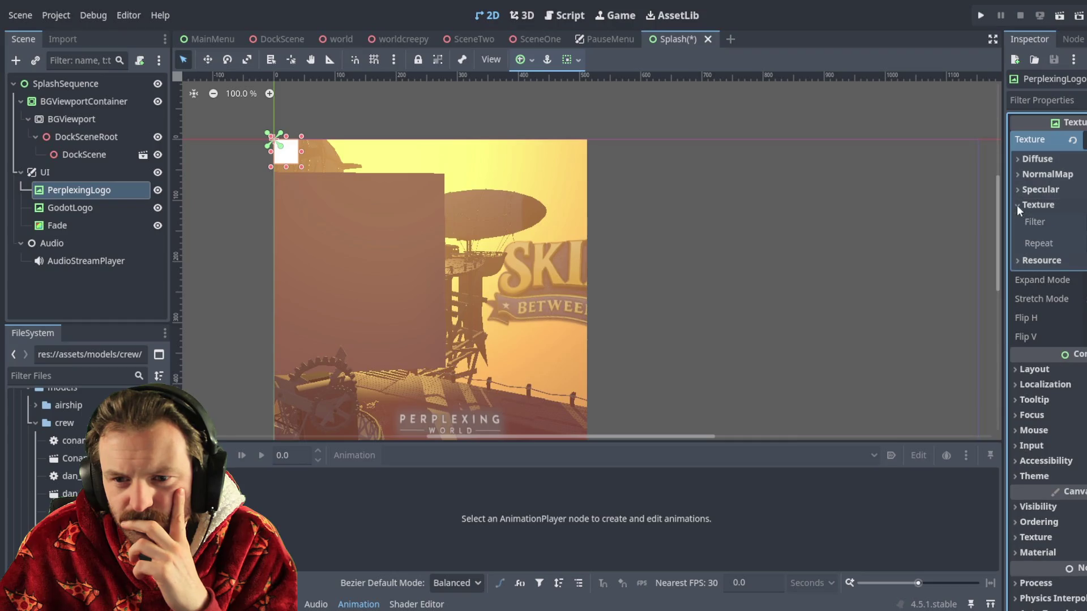
pyautogui.click(1019, 205)
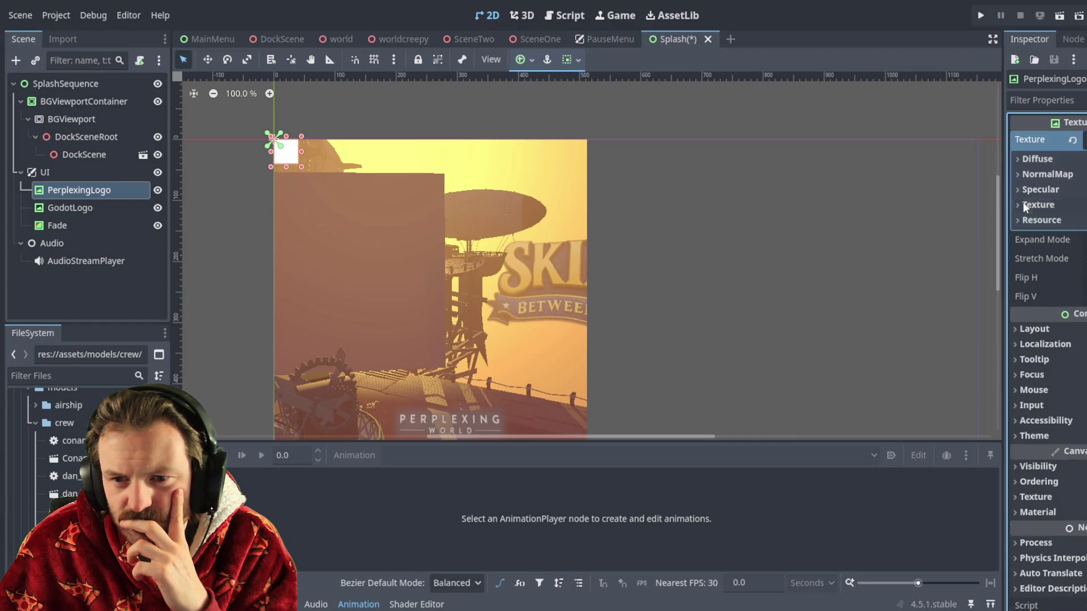
pyautogui.click(1025, 221)
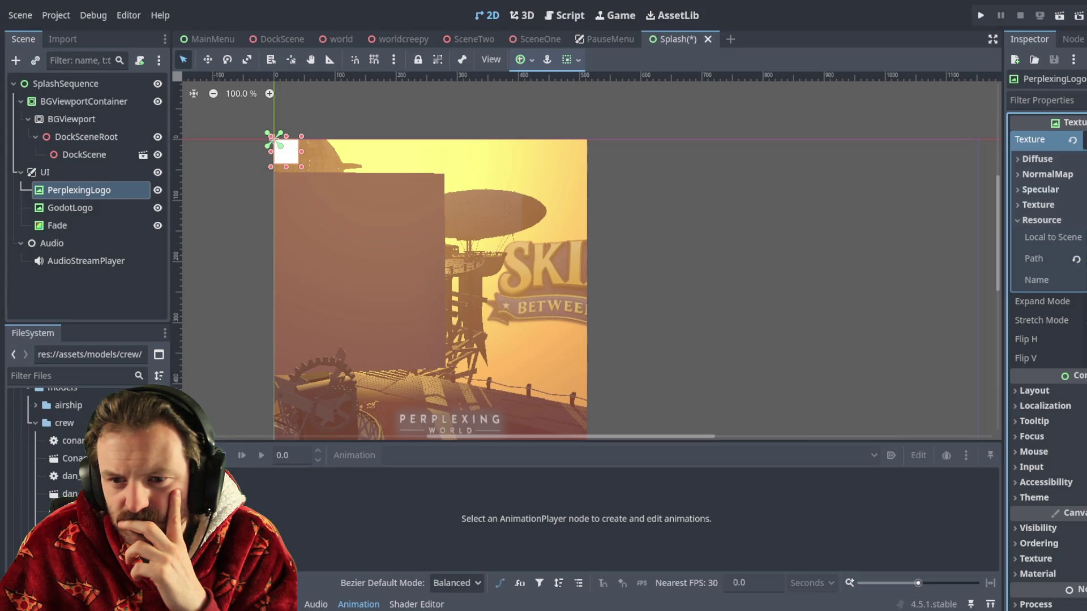
pyautogui.click(1022, 220)
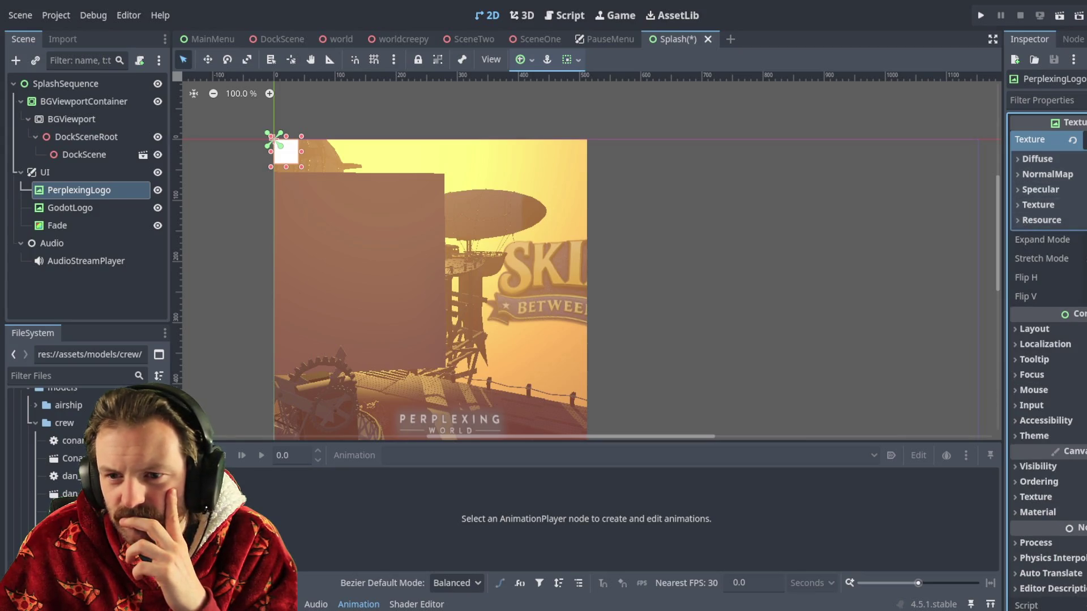
pyautogui.click(1029, 139)
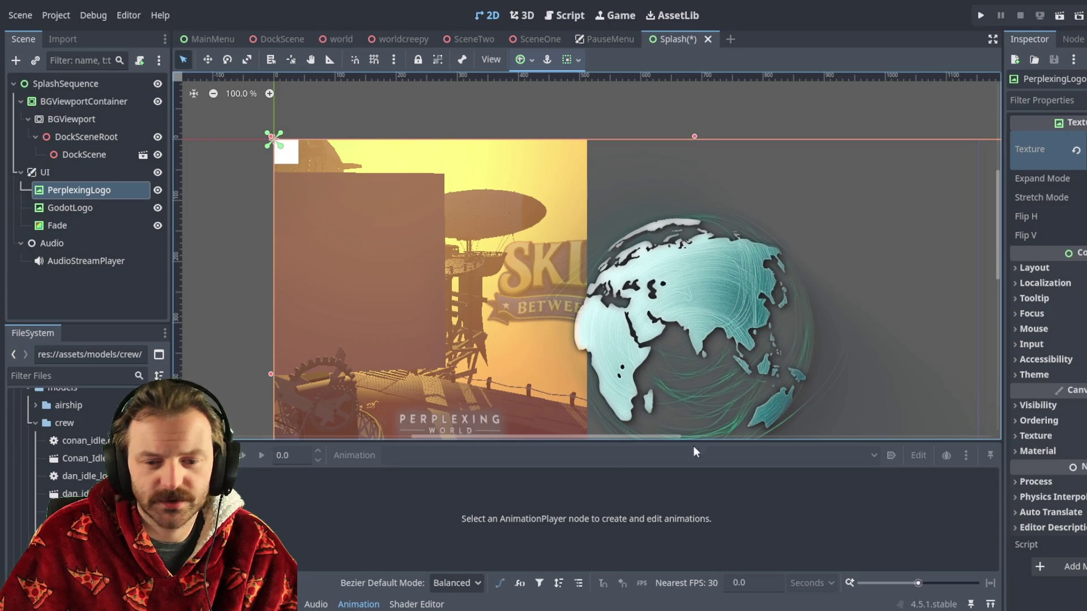
pyautogui.moveTo(286, 36)
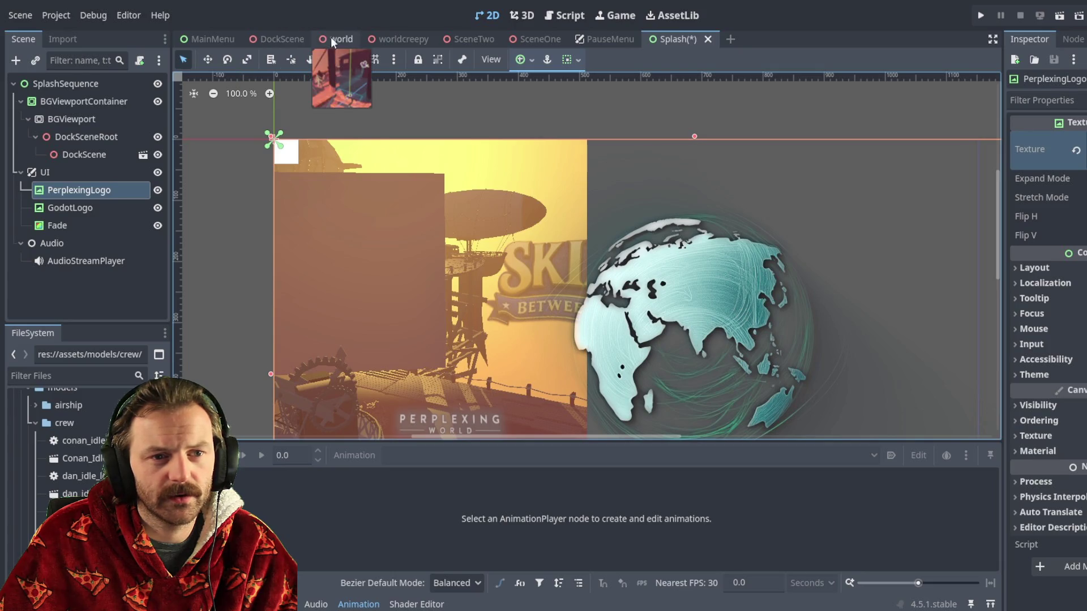
pyautogui.click(333, 37)
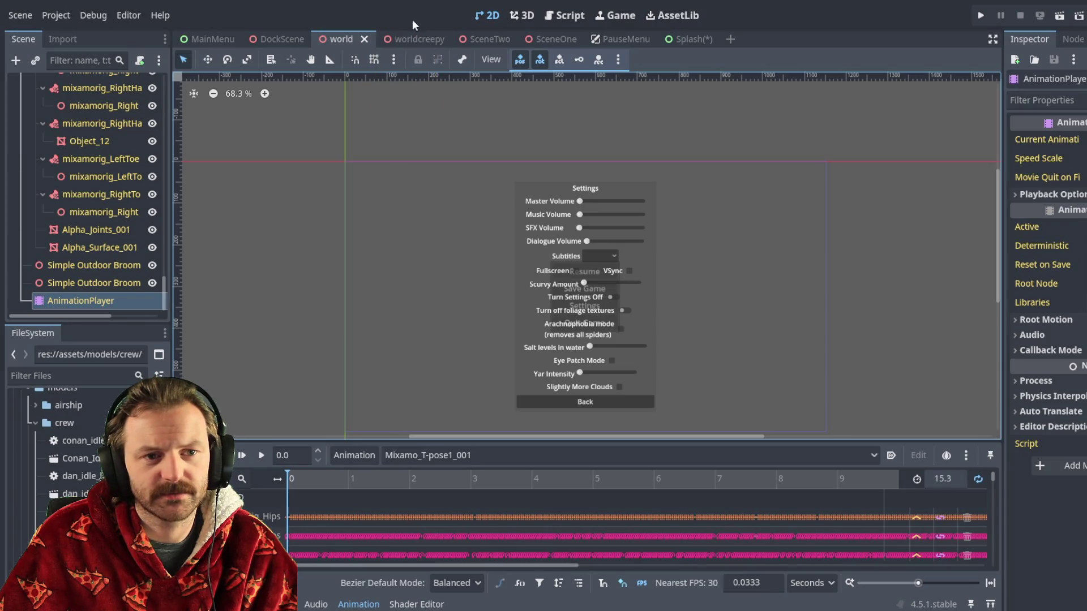
pyautogui.click(526, 16)
pyautogui.moveTo(613, 341); pyautogui.dragTo(613, 341)
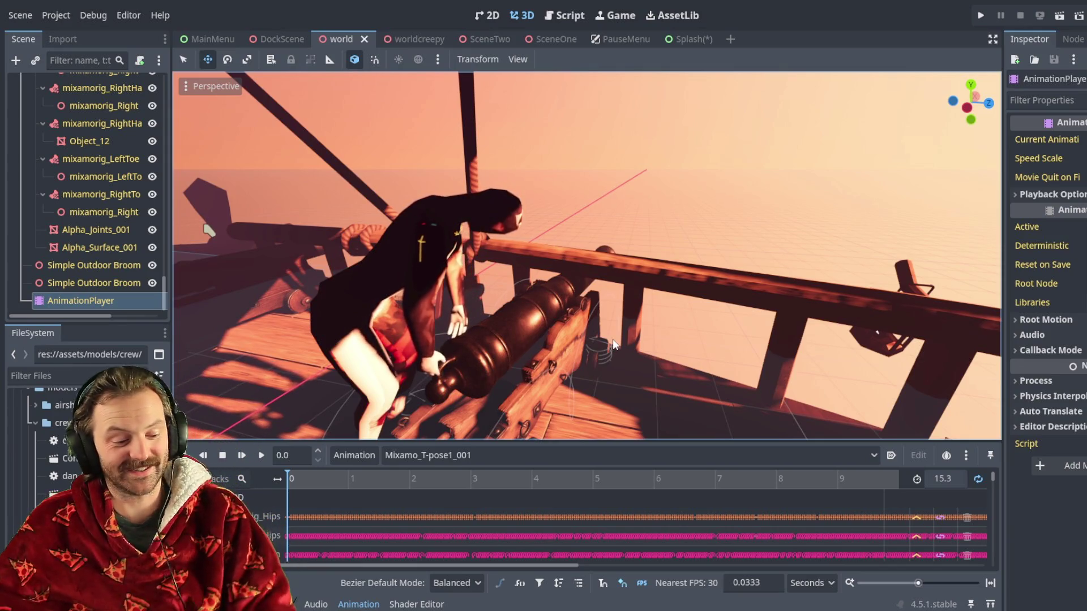
pyautogui.moveTo(629, 184)
pyautogui.mouseDown()
pyautogui.moveTo(647, 226)
pyautogui.moveTo(605, 221)
pyautogui.moveTo(596, 246)
pyautogui.moveTo(696, 284)
pyautogui.moveTo(628, 306)
pyautogui.moveTo(687, 263)
pyautogui.mouseUp()
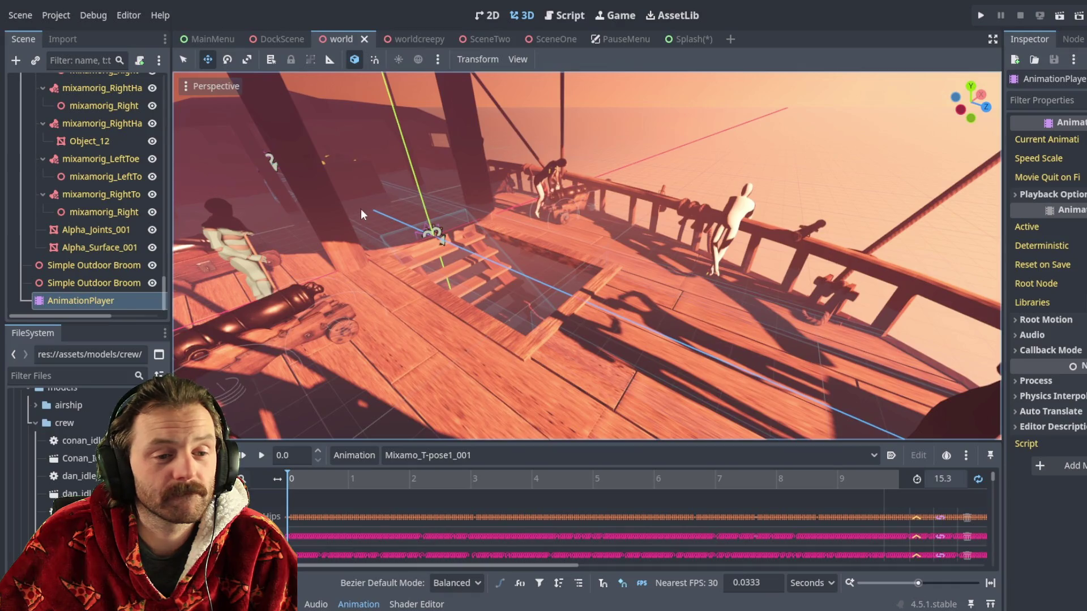
pyautogui.moveTo(352, 43)
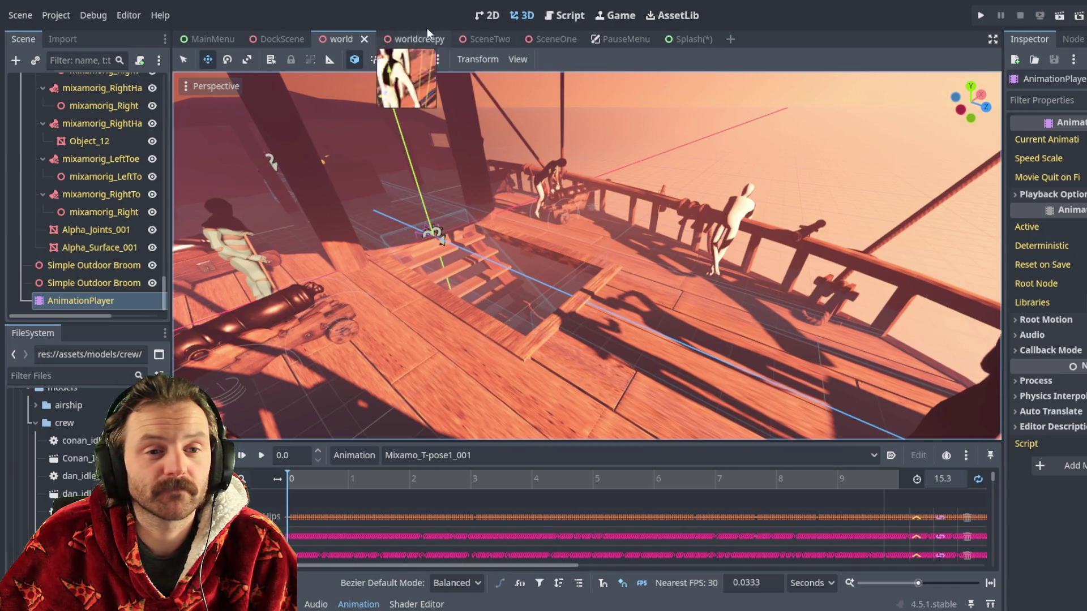
pyautogui.click(695, 40)
# Save the Splash scene and apply the Full Rect anchor preset to PerplexingLogo.
pyautogui.hotkey('ctrl', 's')
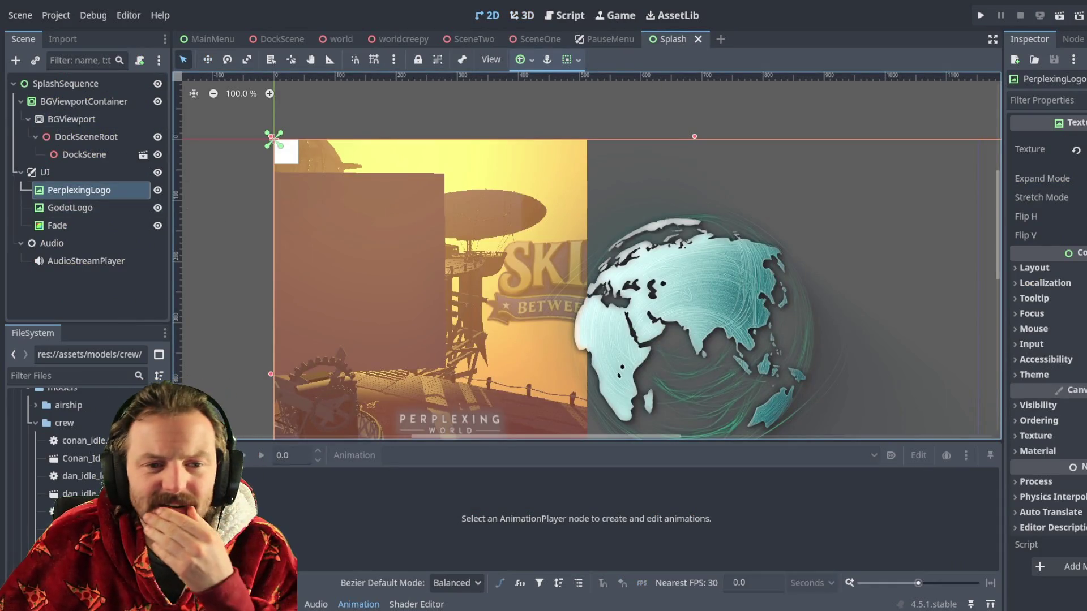
pyautogui.scroll(-3, 290, 263)
pyautogui.scroll(2, 425, 305)
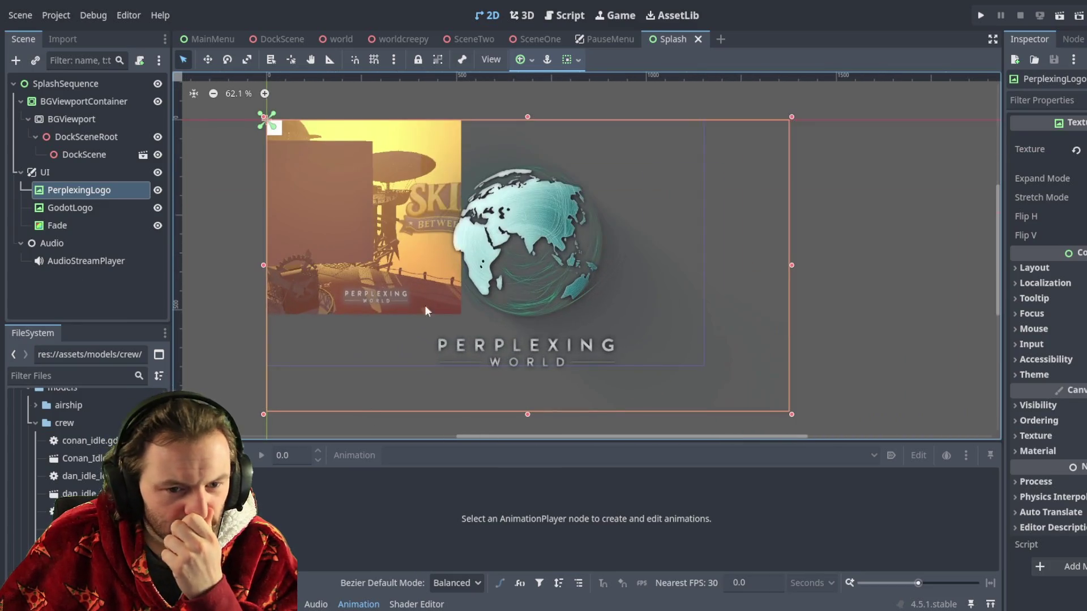
pyautogui.scroll(-1, 421, 225)
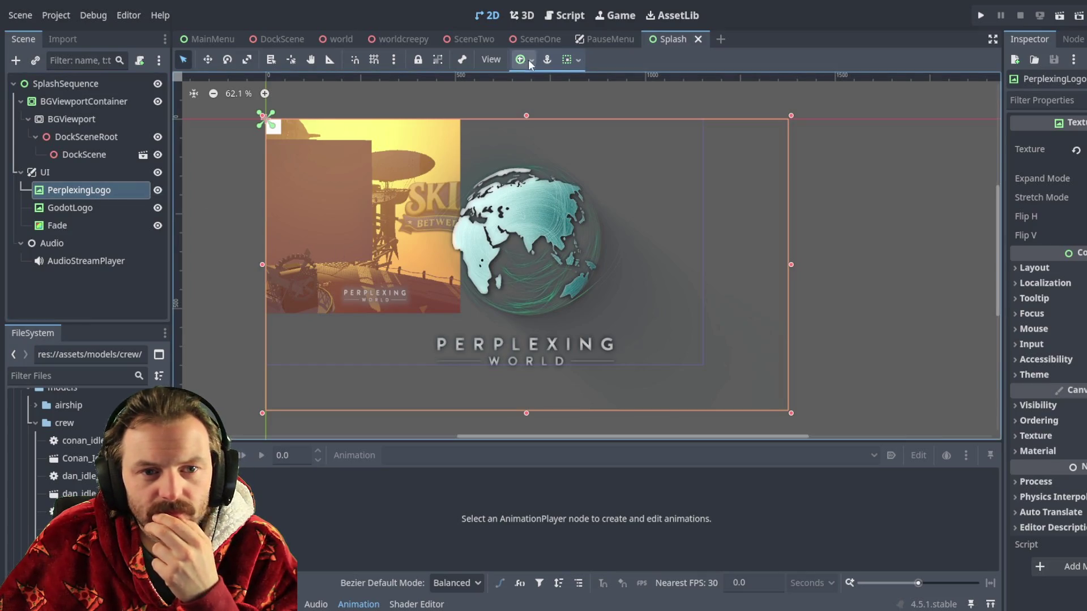
pyautogui.hotkey('ctrl', 'z')
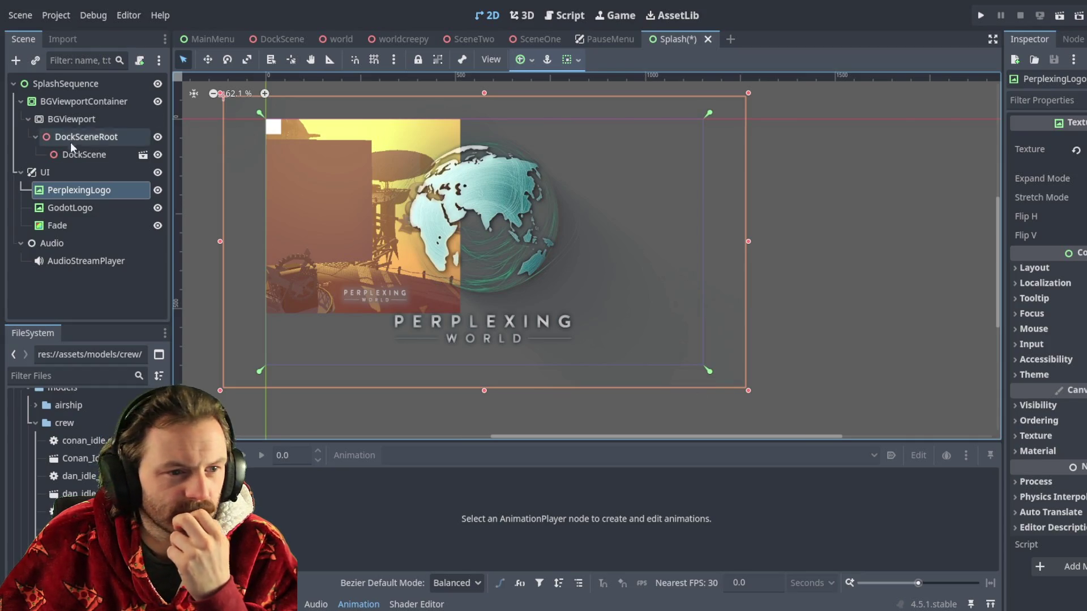
pyautogui.click(69, 209)
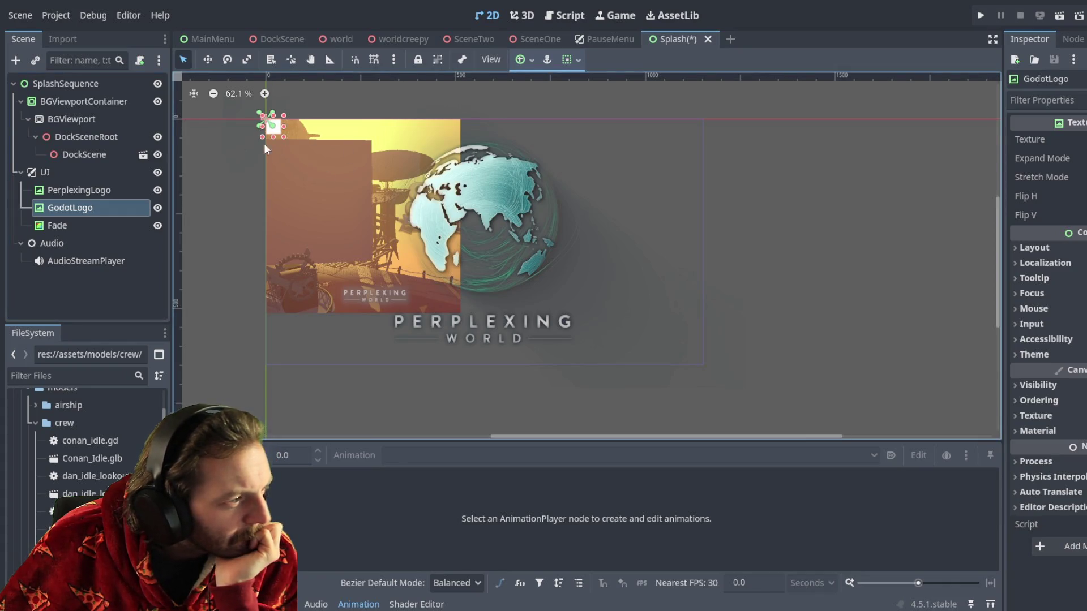
# Enable smart snapping and select GodotLogo's still-empty Texture property.
pyautogui.click(451, 213)
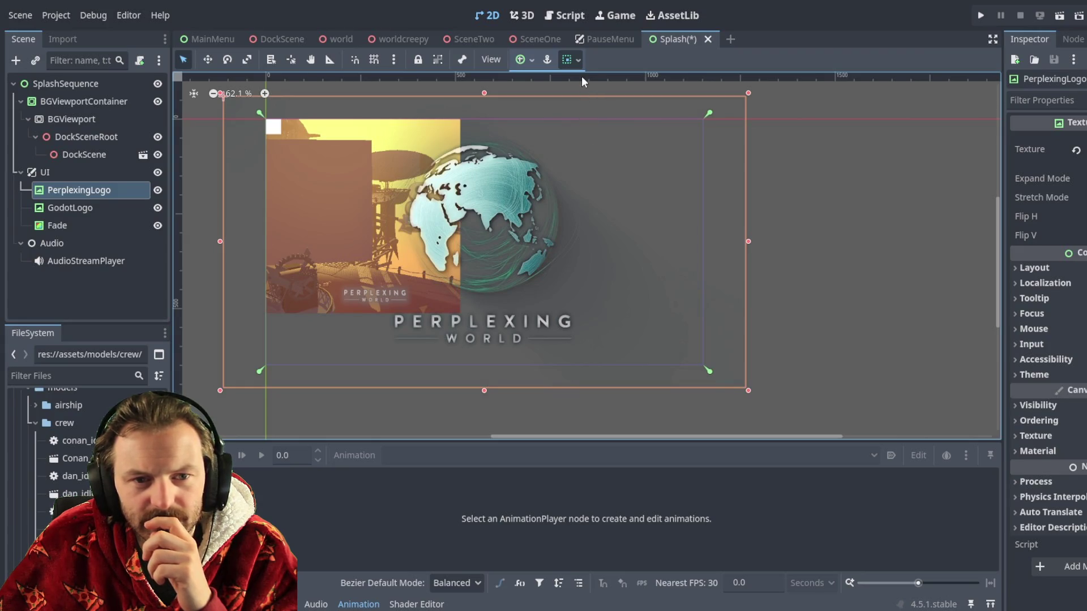
pyautogui.click(520, 59)
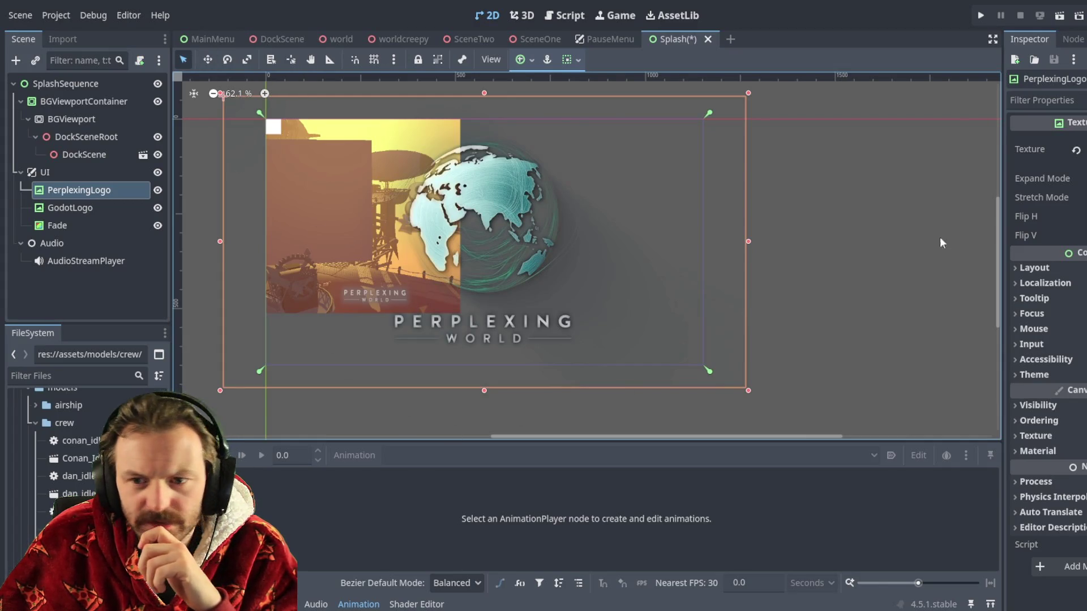
pyautogui.click(70, 208)
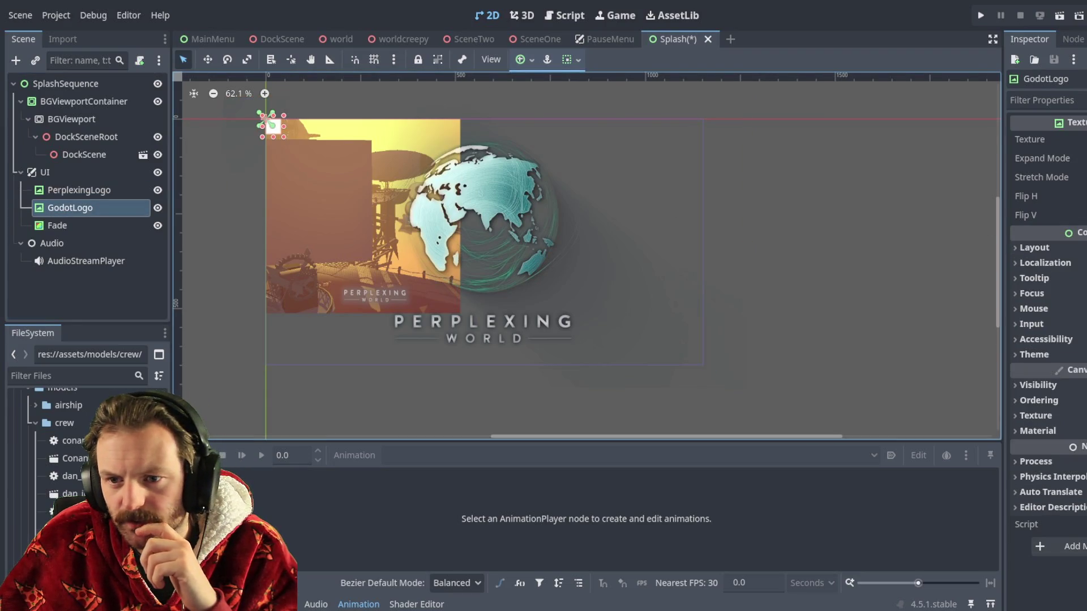
pyautogui.click(1029, 139)
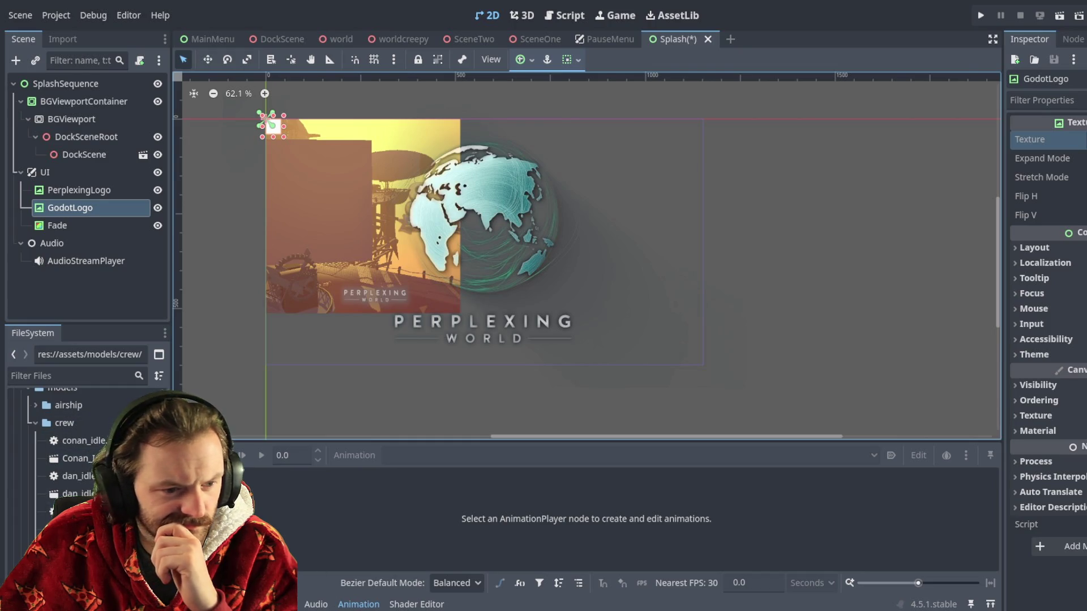
pyautogui.scroll(2, 77, 463)
# Assign the Godot logo image from res://assets/images/ to GodotLogo's Texture.
pyautogui.click(62, 431)
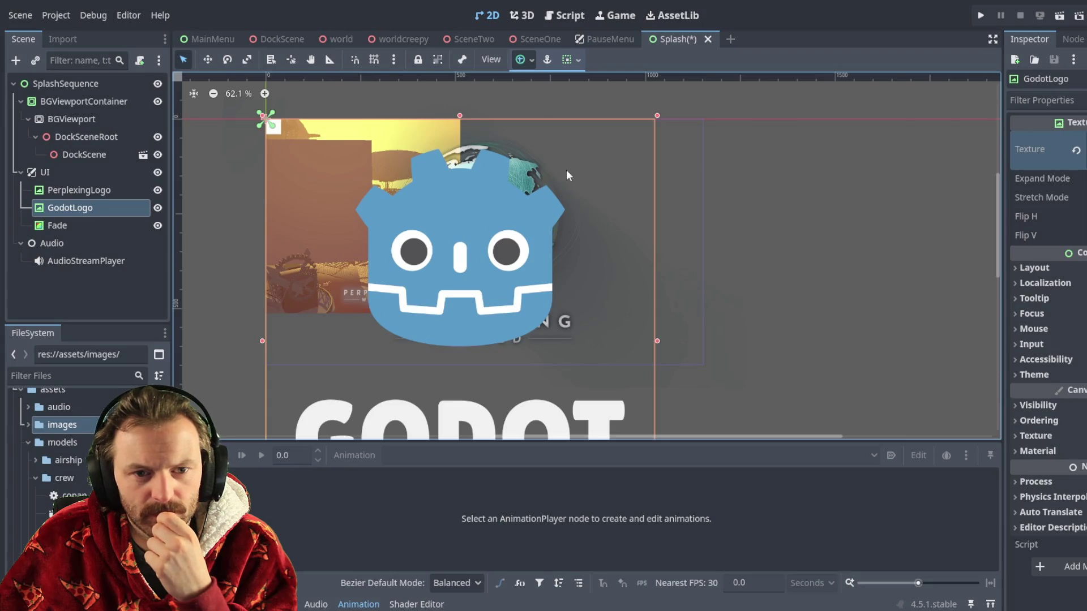
pyautogui.scroll(-2, 695, 401)
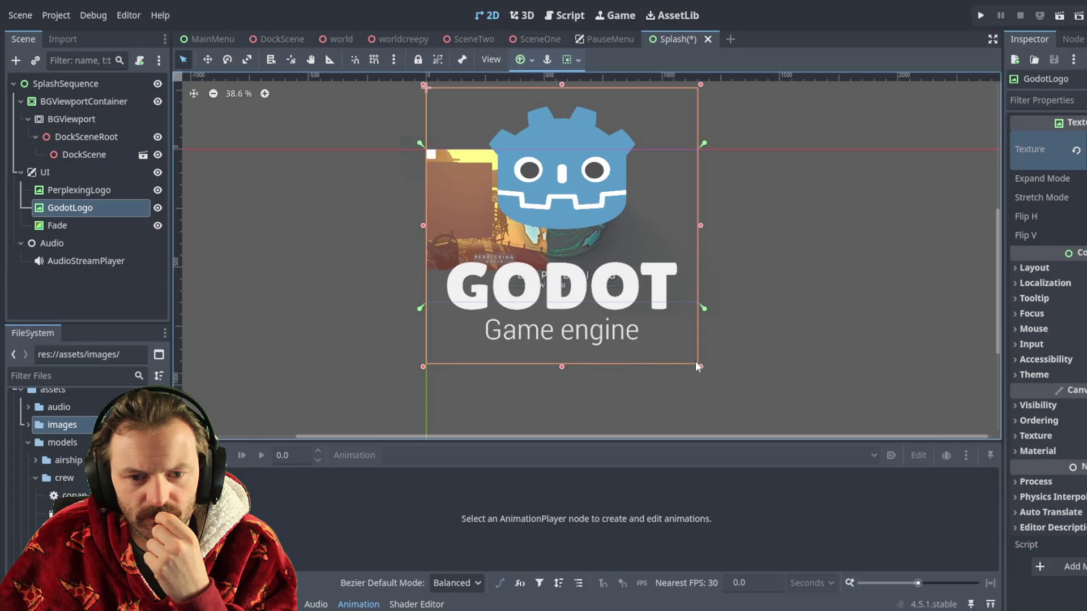
# Narrow the GodotLogo frame to fit the image and move it down about 101 px.
pyautogui.moveTo(693, 359); pyautogui.dragTo(687, 357)
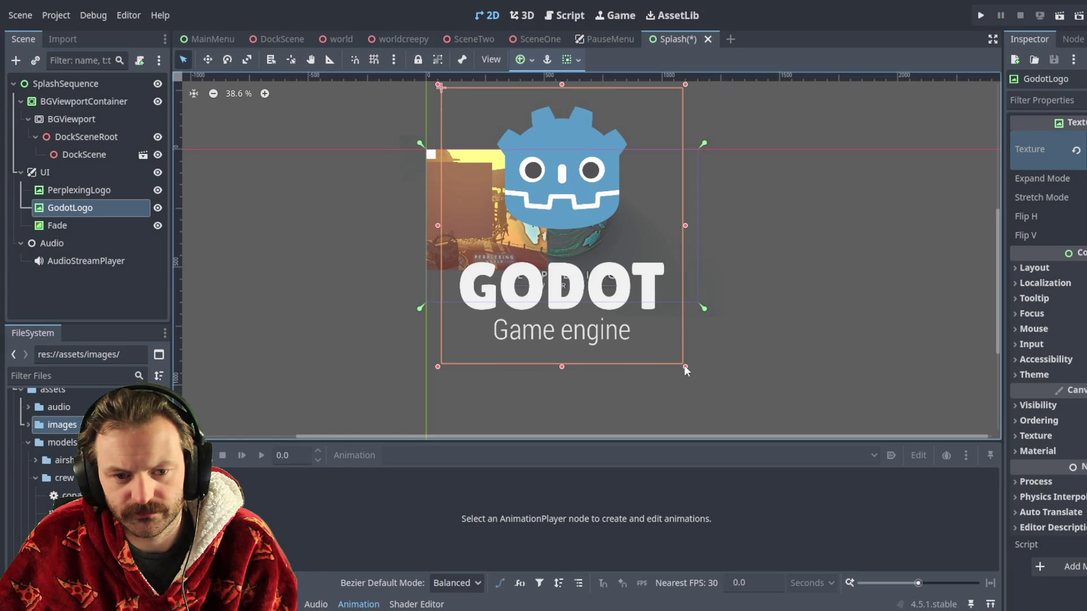
pyautogui.moveTo(556, 169); pyautogui.dragTo(556, 202)
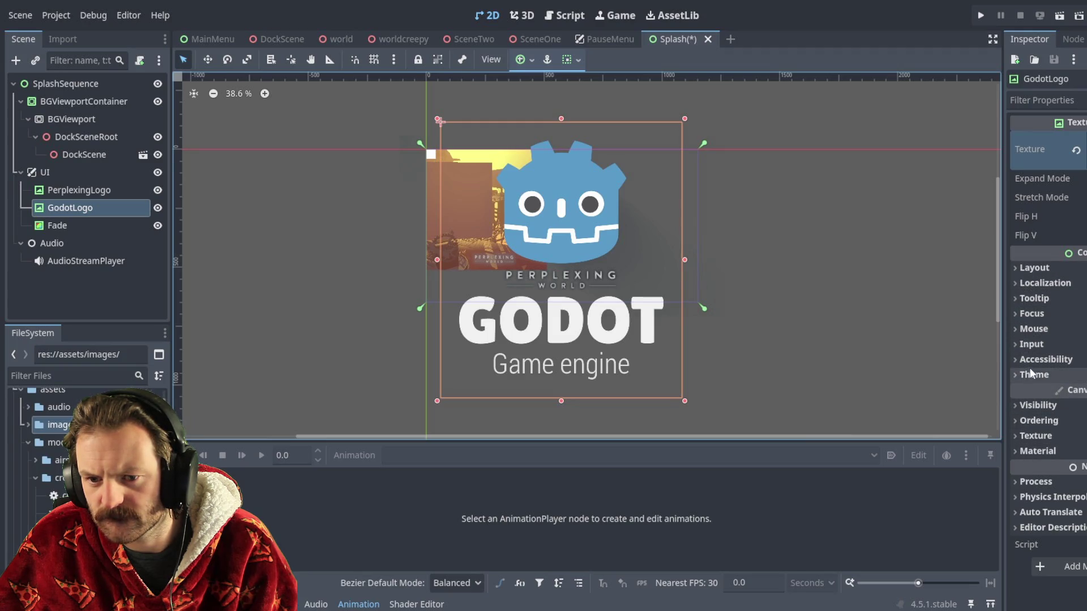
# Scale the GodotLogo down using its Layout > Transform Scale property.
pyautogui.click(1025, 269)
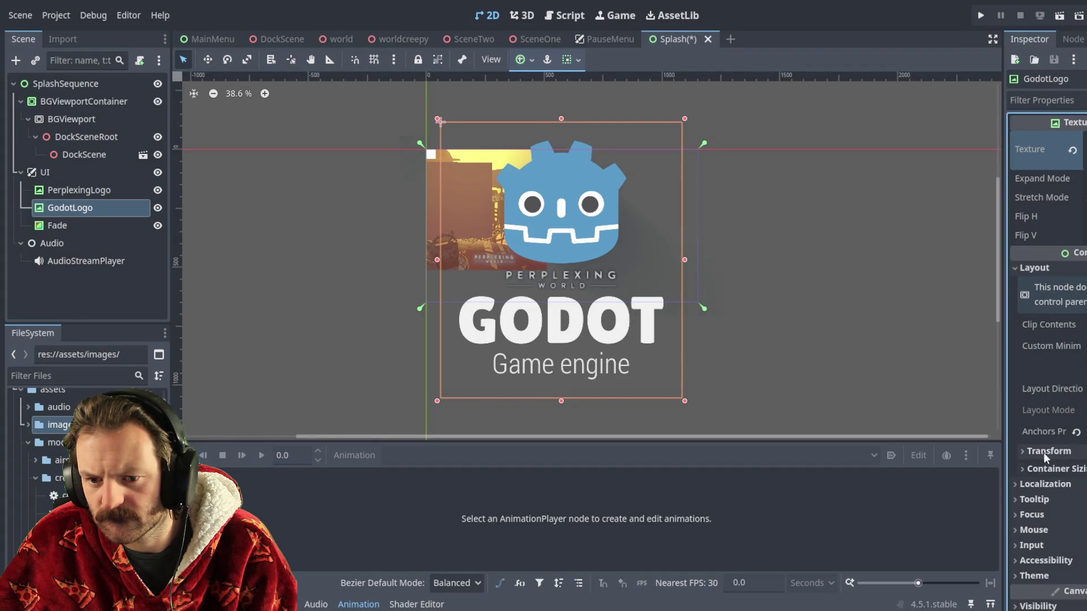
pyautogui.click(1023, 451)
pyautogui.scroll(-3, 1076, 500)
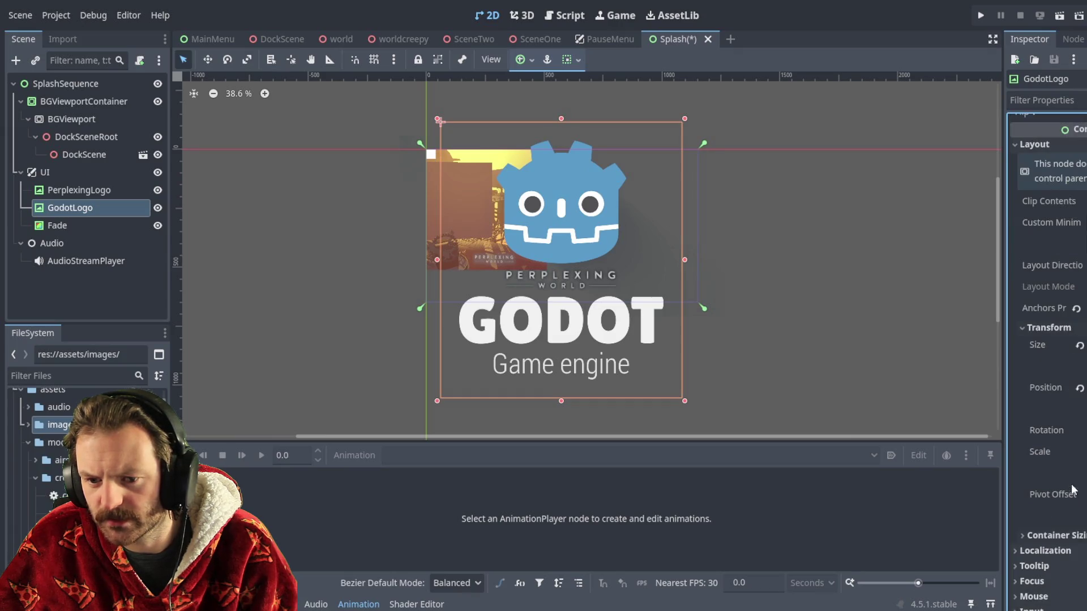
pyautogui.moveTo(1082, 452); pyautogui.dragTo(1042, 451)
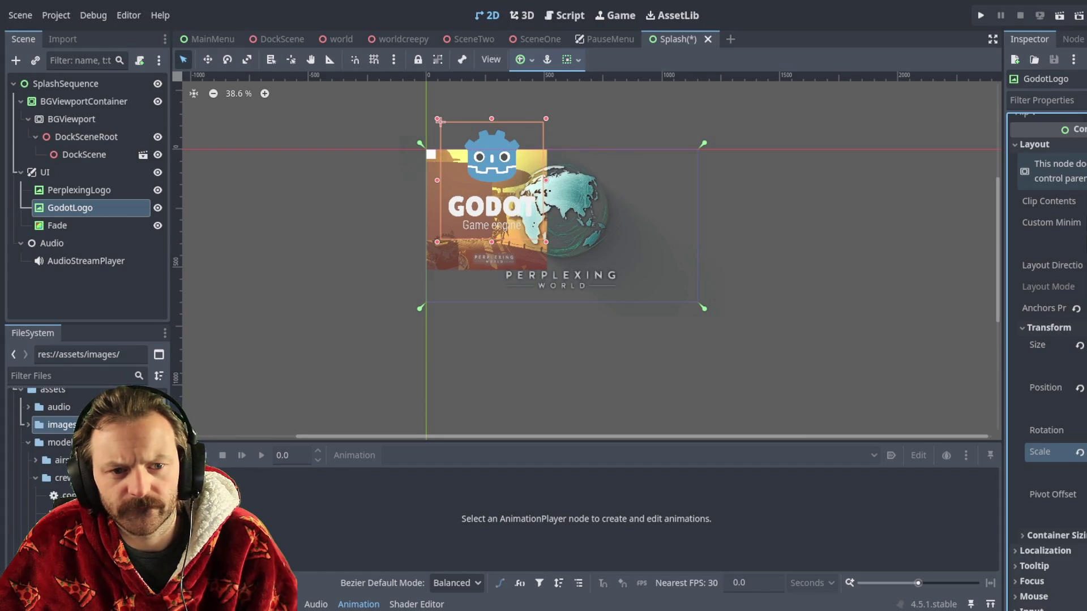
pyautogui.scroll(3, 651, 317)
pyautogui.scroll(3, 355, 175)
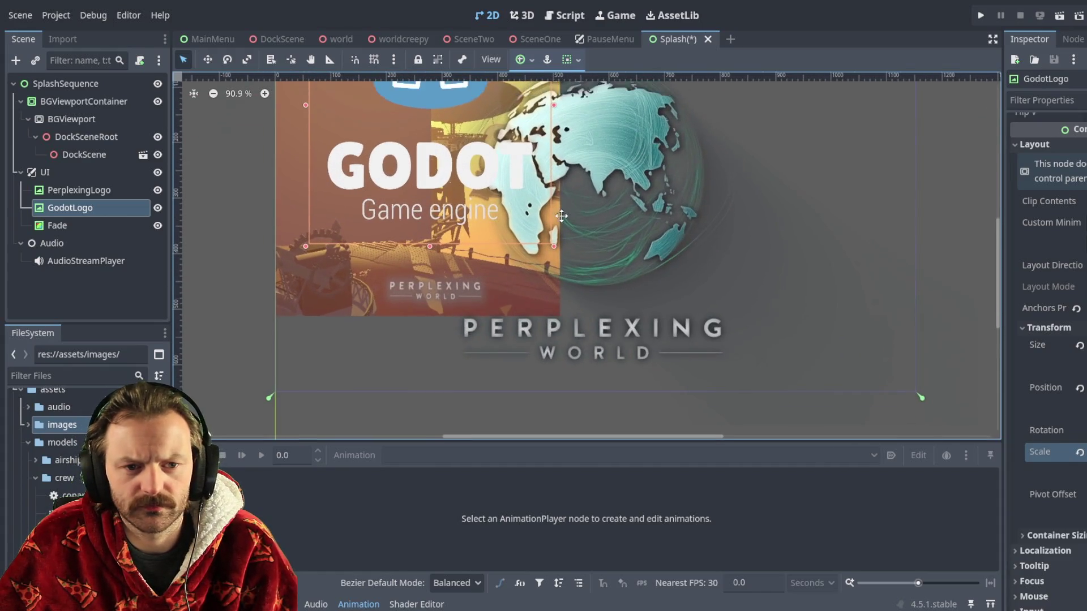
pyautogui.scroll(-1, 457, 177)
# Reposition the Godot logo down and to the right on the canvas.
pyautogui.moveTo(414, 143)
pyautogui.mouseDown()
pyautogui.moveTo(544, 164)
pyautogui.moveTo(536, 224)
pyautogui.mouseUp()
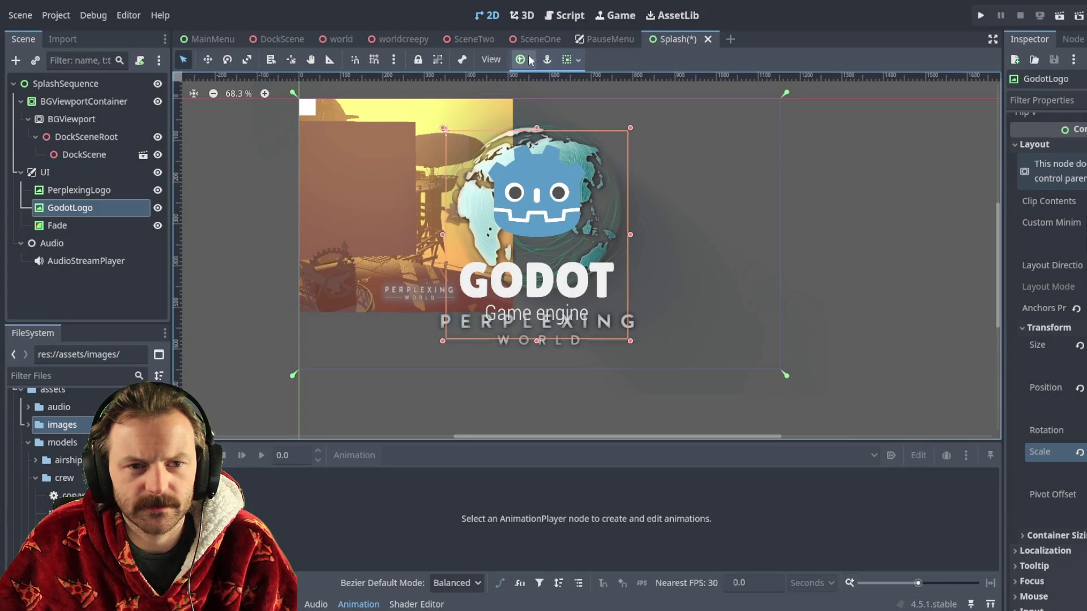
pyautogui.hotkey('ctrl', 'z')
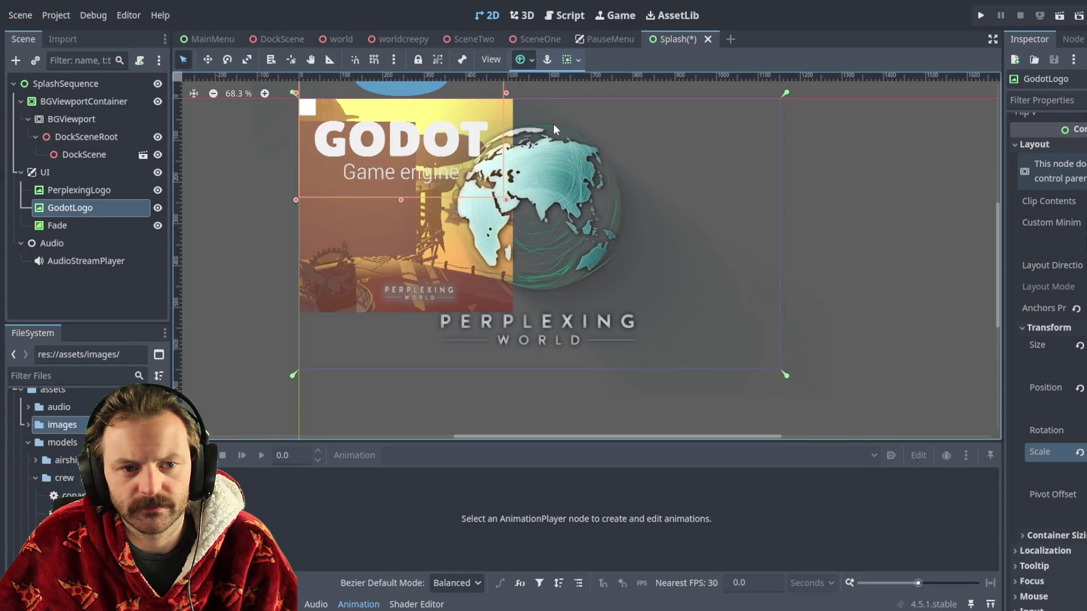
pyautogui.hotkey('ctrl', 'shift', 'z')
pyautogui.moveTo(433, 107)
pyautogui.mouseDown()
pyautogui.moveTo(456, 168)
pyautogui.moveTo(534, 241)
pyautogui.moveTo(532, 217)
pyautogui.mouseUp()
# Shrink the PerplexingLogo with its Transform Scale so it sits under the Godot logo.
pyautogui.click(681, 258)
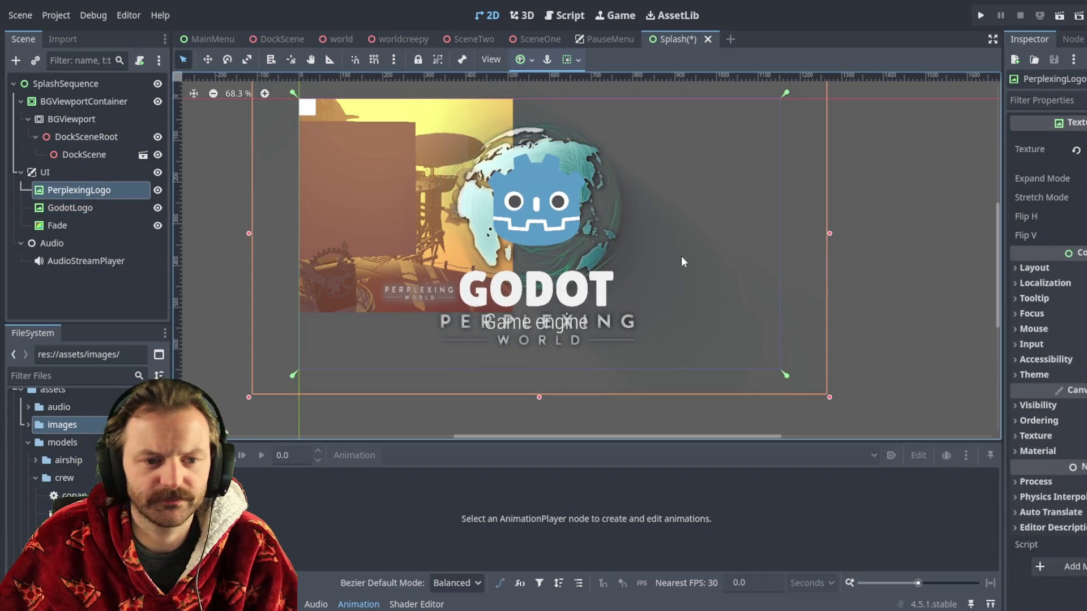
pyautogui.click(589, 240)
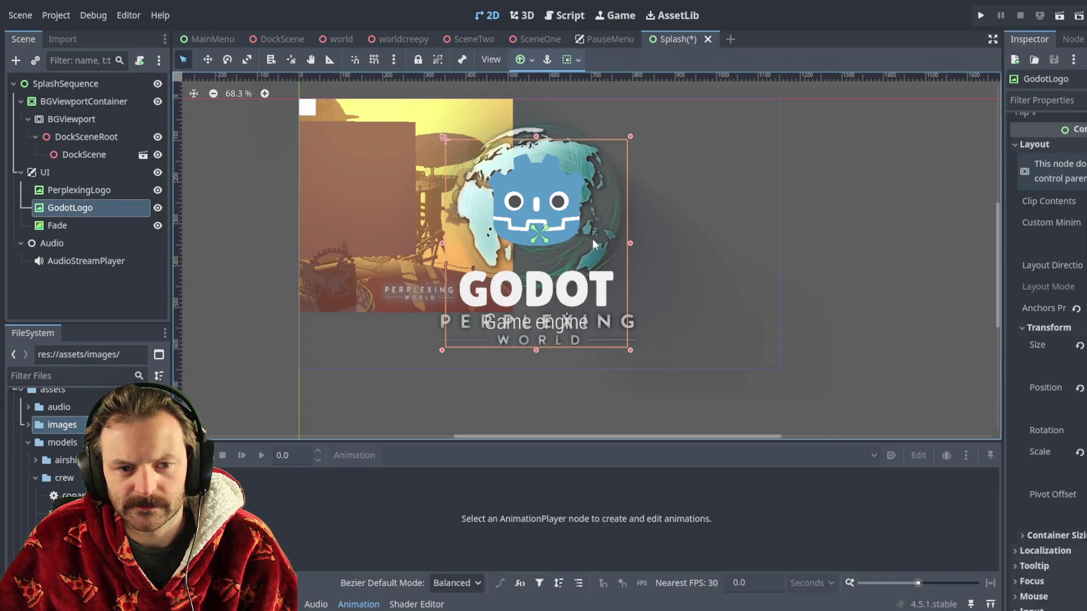
pyautogui.click(654, 235)
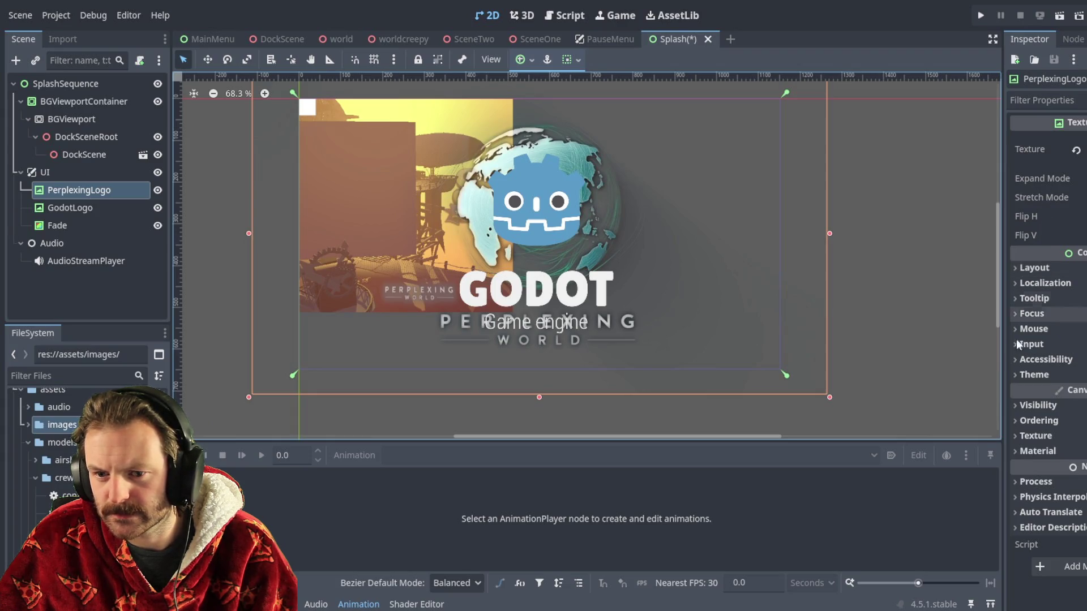
pyautogui.click(1019, 271)
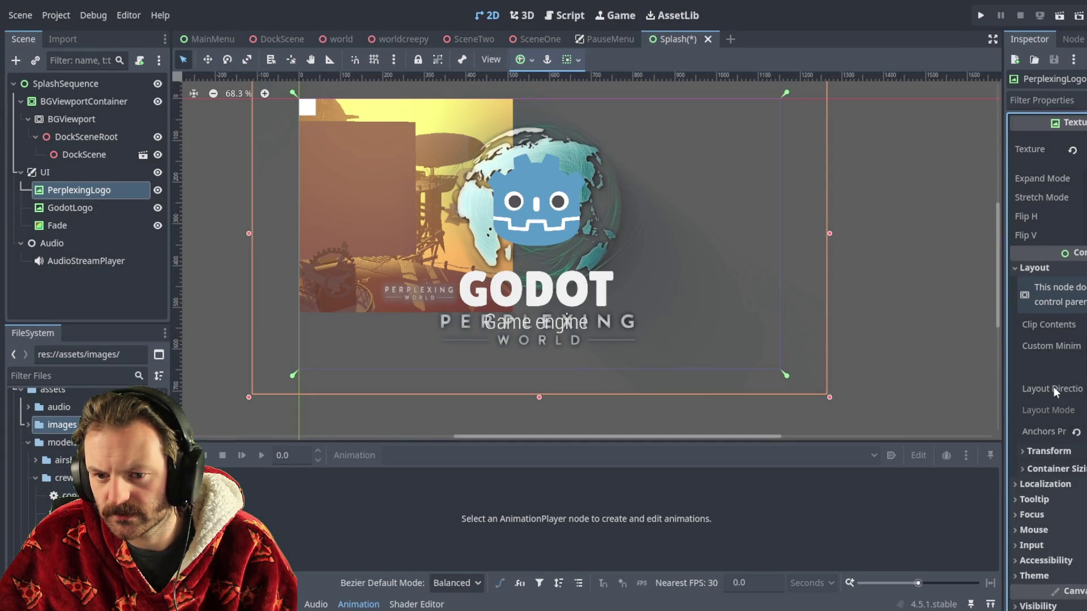
pyautogui.click(1021, 451)
pyautogui.scroll(-2, 1048, 563)
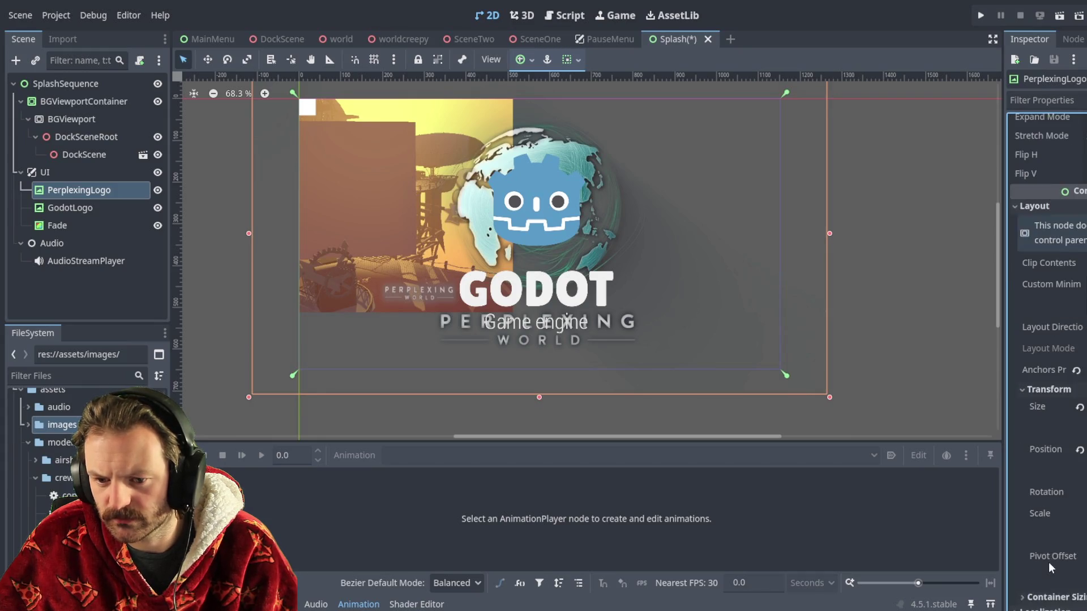
pyautogui.moveTo(1064, 544)
pyautogui.mouseDown()
pyautogui.moveTo(1036, 544)
pyautogui.moveTo(1027, 513)
pyautogui.mouseUp()
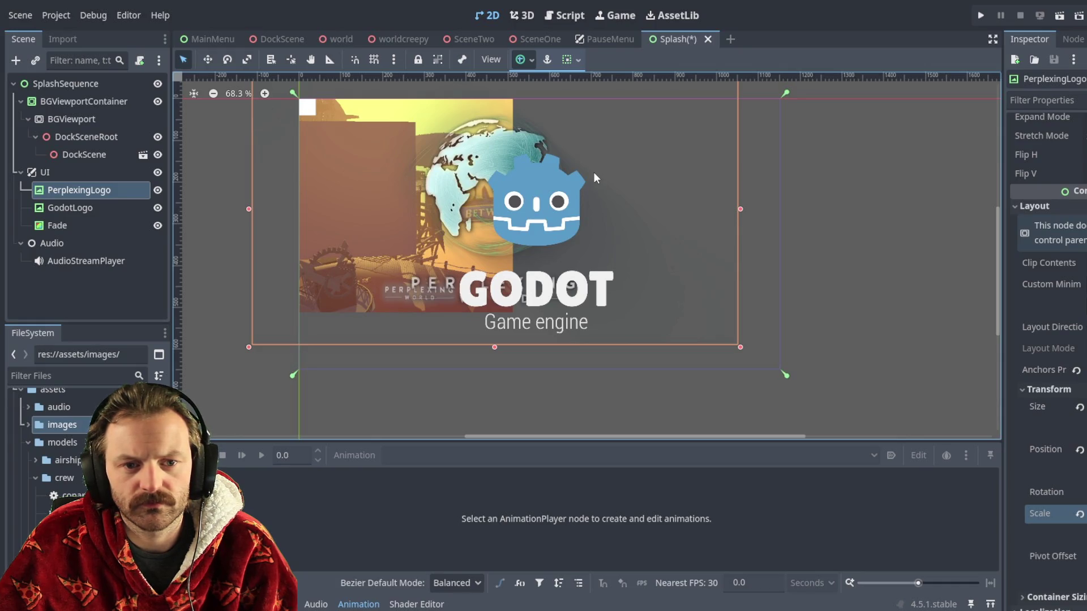
pyautogui.click(481, 170)
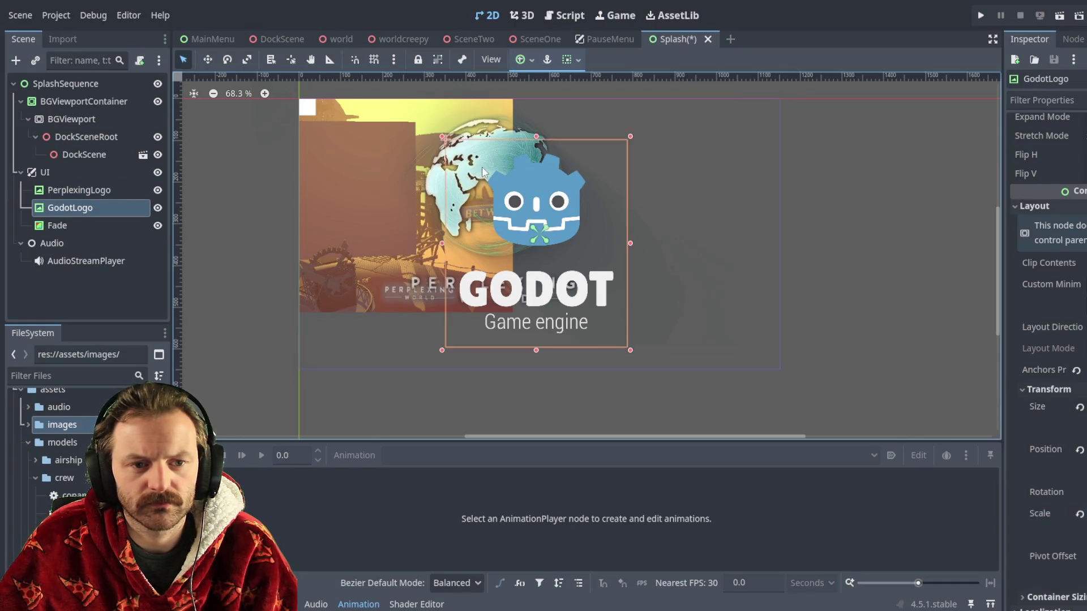
# Drag the Godot and Perplexing logos into the middle of the splash screen.
pyautogui.moveTo(481, 170); pyautogui.dragTo(496, 183)
pyautogui.moveTo(485, 129)
pyautogui.mouseDown()
pyautogui.moveTo(540, 153)
pyautogui.moveTo(526, 154)
pyautogui.mouseUp()
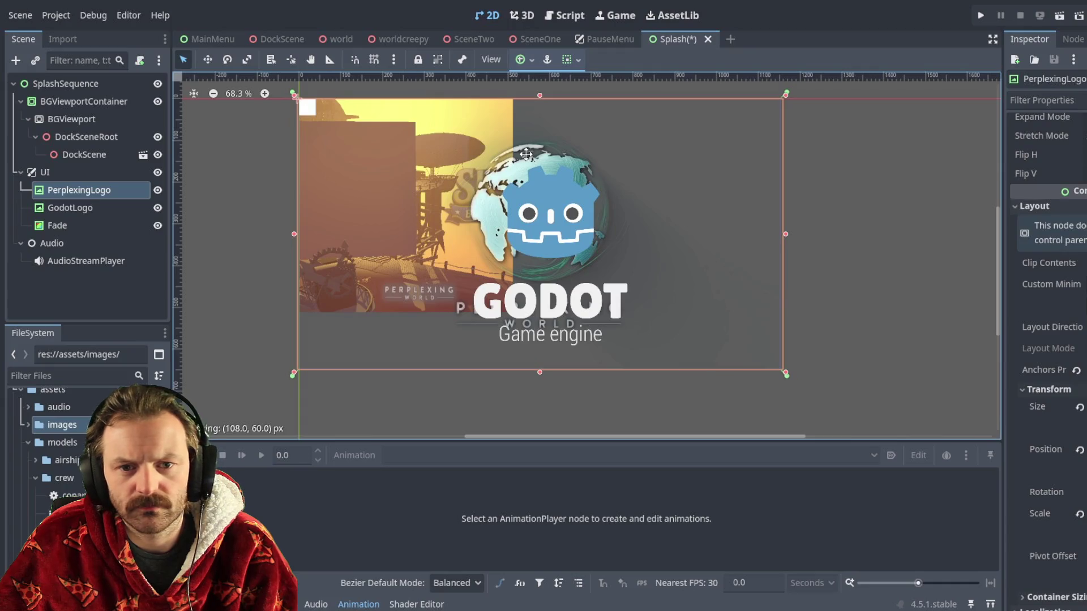
pyautogui.moveTo(560, 222); pyautogui.dragTo(549, 208)
pyautogui.click(637, 212)
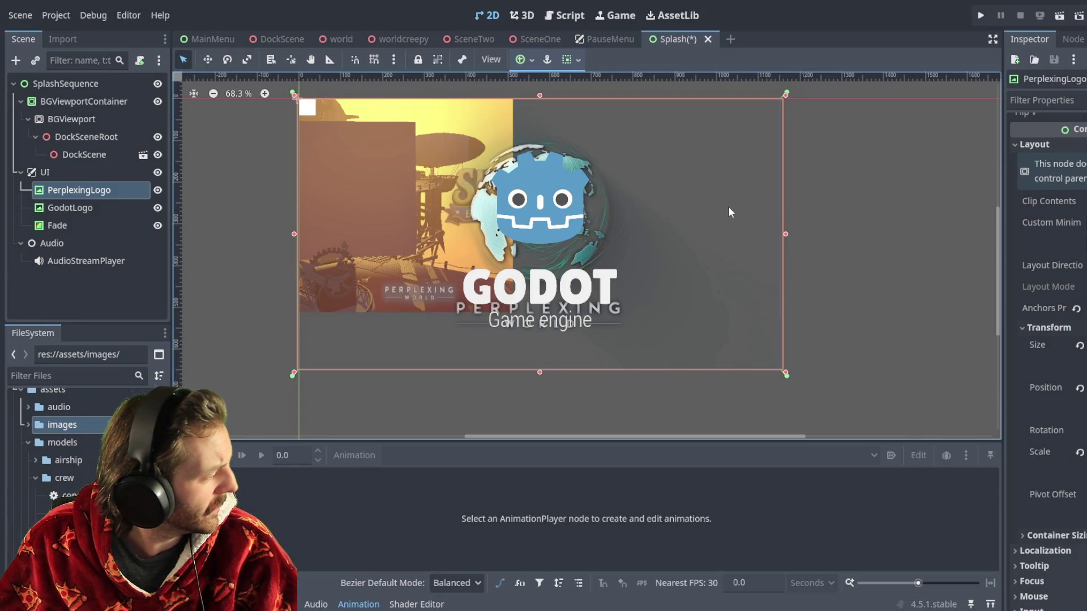
# Save the Splash scene with Ctrl+S and clear the selection.
pyautogui.scroll(3, 1059, 141)
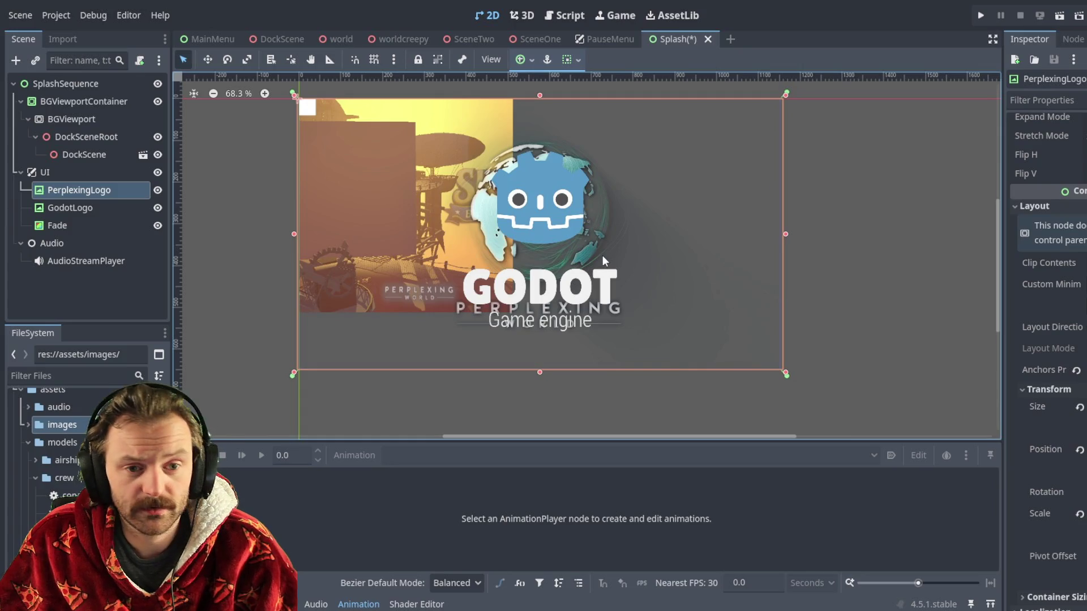
pyautogui.hotkey('ctrl', 's')
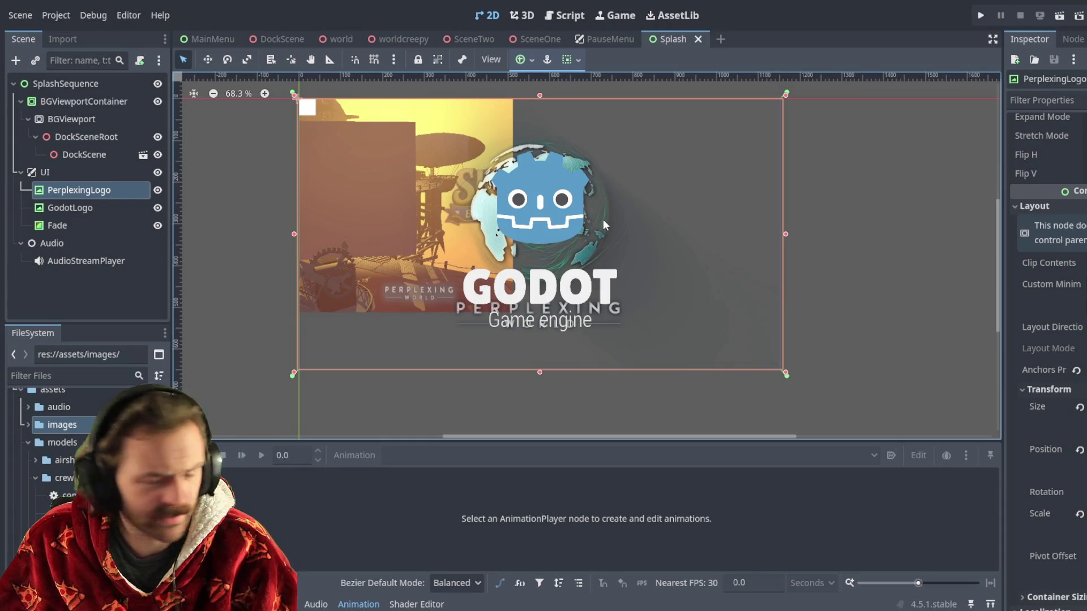
pyautogui.click(828, 144)
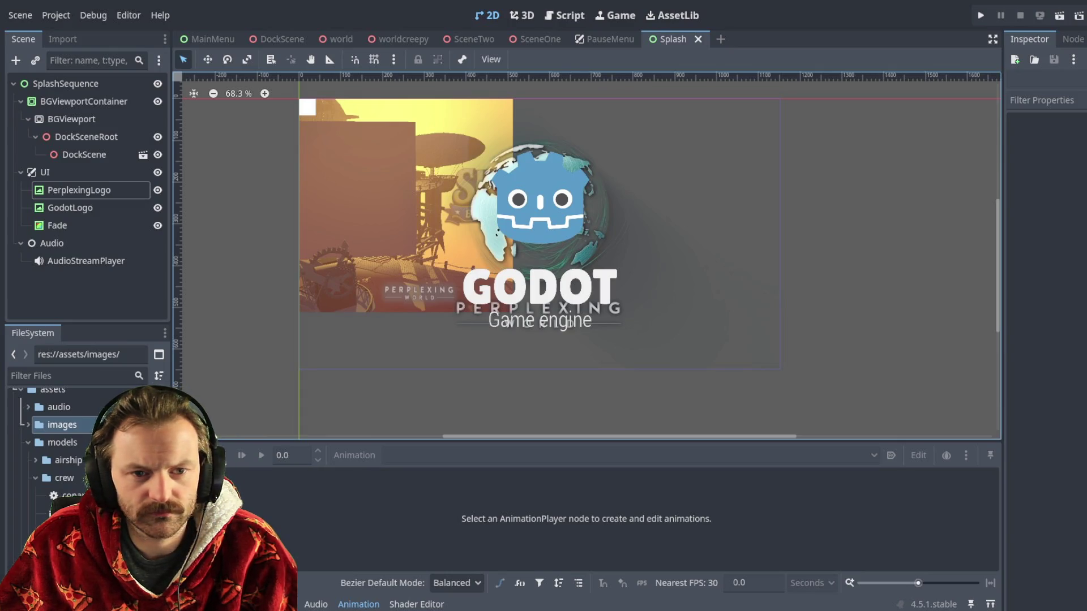
pyautogui.click(70, 208)
pyautogui.scroll(-3, 1065, 227)
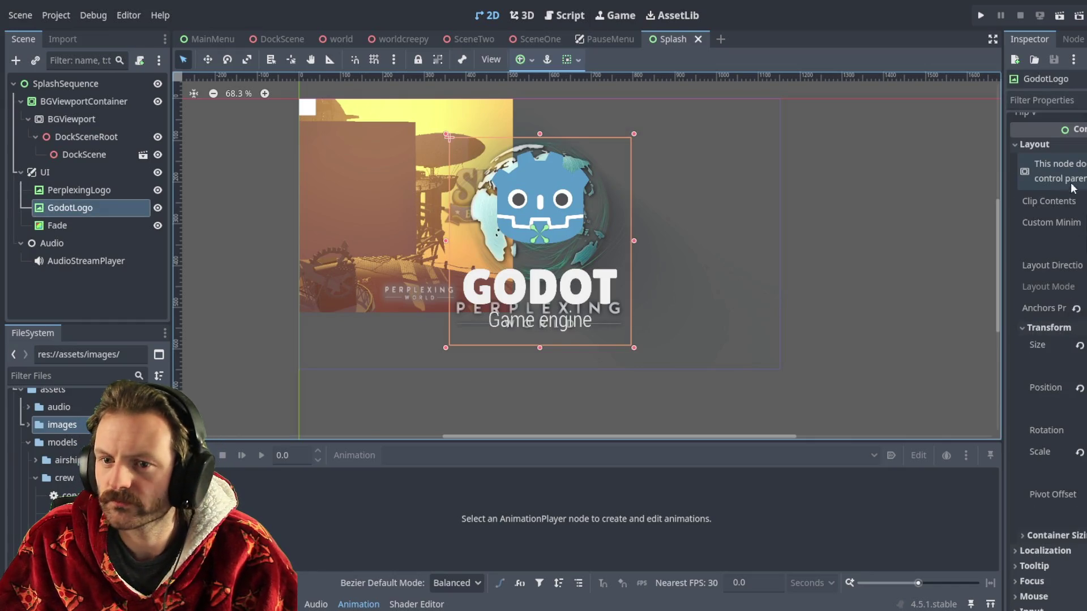
pyautogui.click(1045, 99)
pyautogui.write('a[')
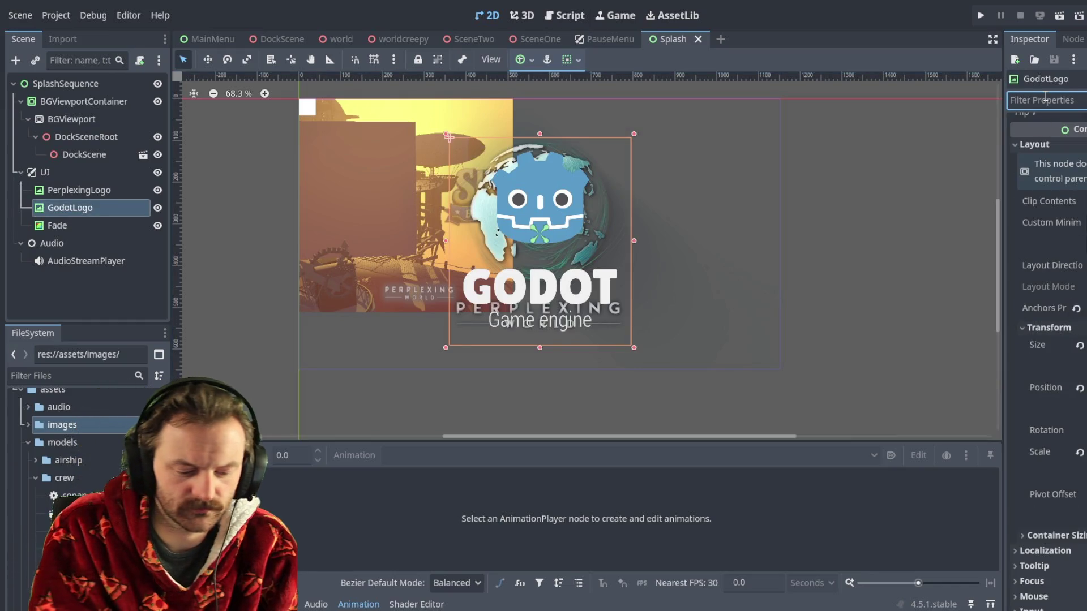
pyautogui.write('lpha')
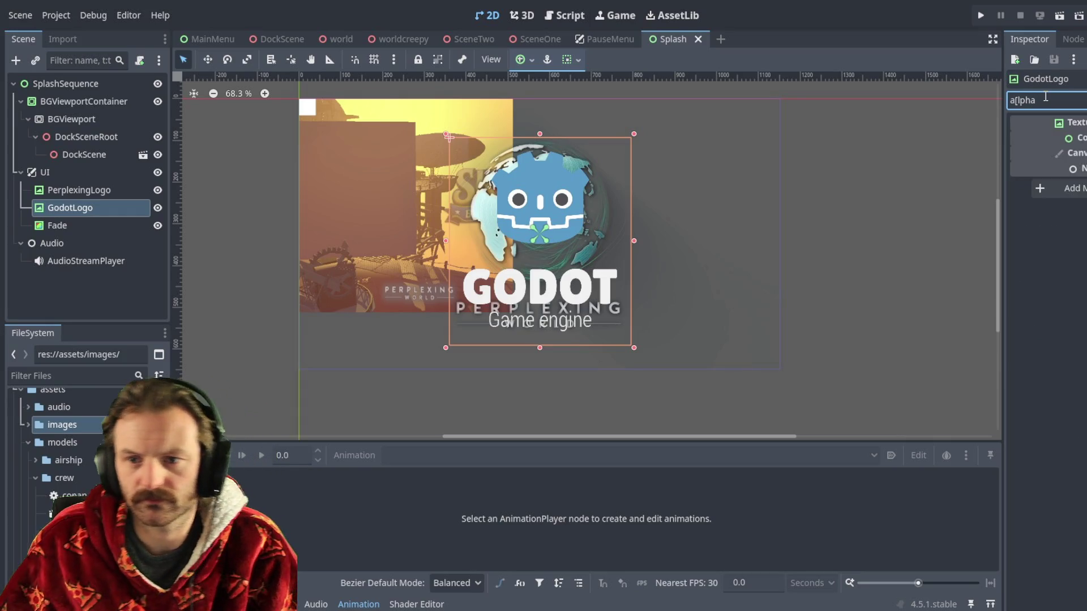
pyautogui.click(1018, 100)
pyautogui.press('BackSpace')
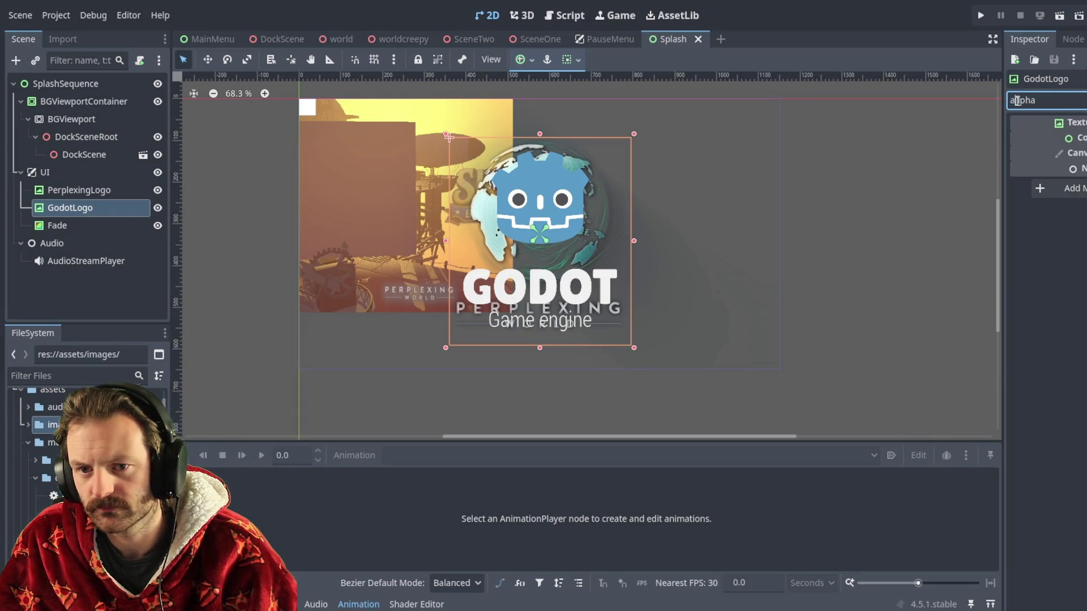
pyautogui.press('BackSpace')
pyautogui.click(1060, 102)
pyautogui.press('BackSpace')
pyautogui.press('BackSpace')
pyautogui.press('BackSpace')
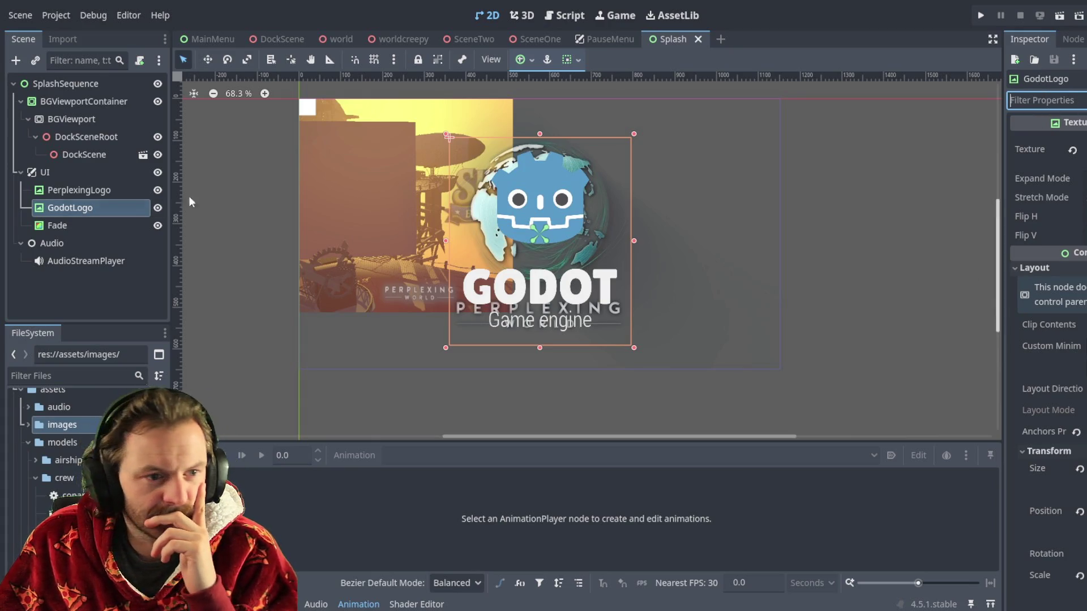
pyautogui.scroll(-4, 1041, 430)
pyautogui.scroll(4, 1041, 430)
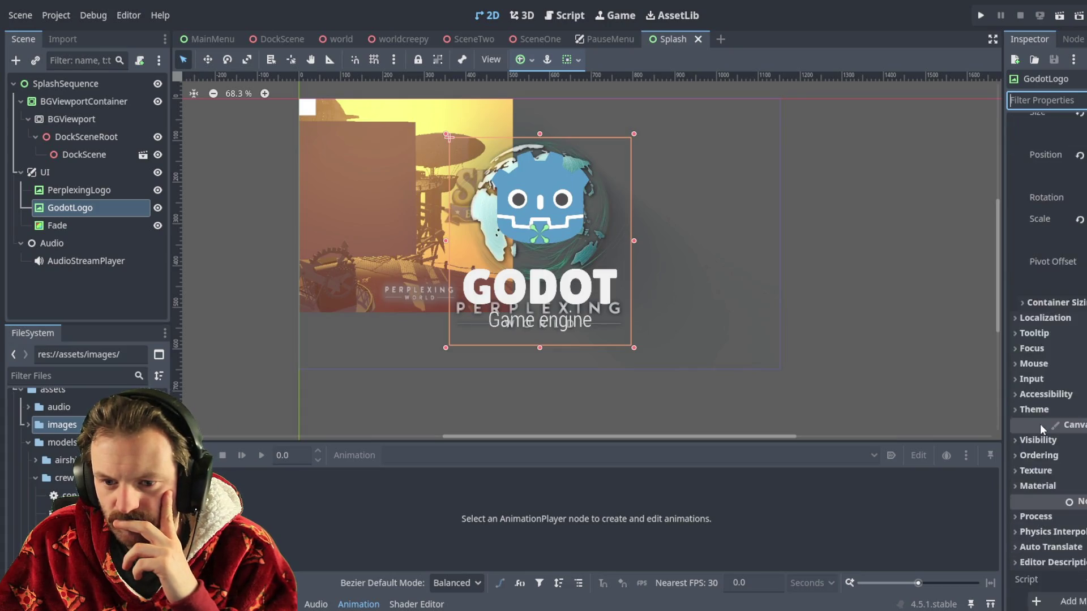
pyautogui.click(1084, 150)
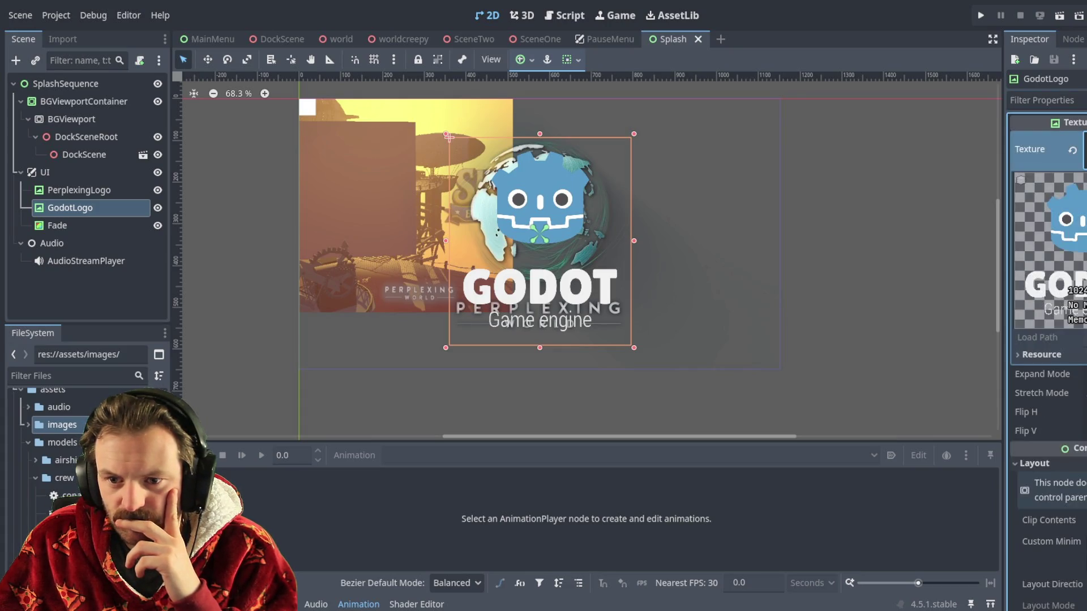
pyautogui.click(1039, 357)
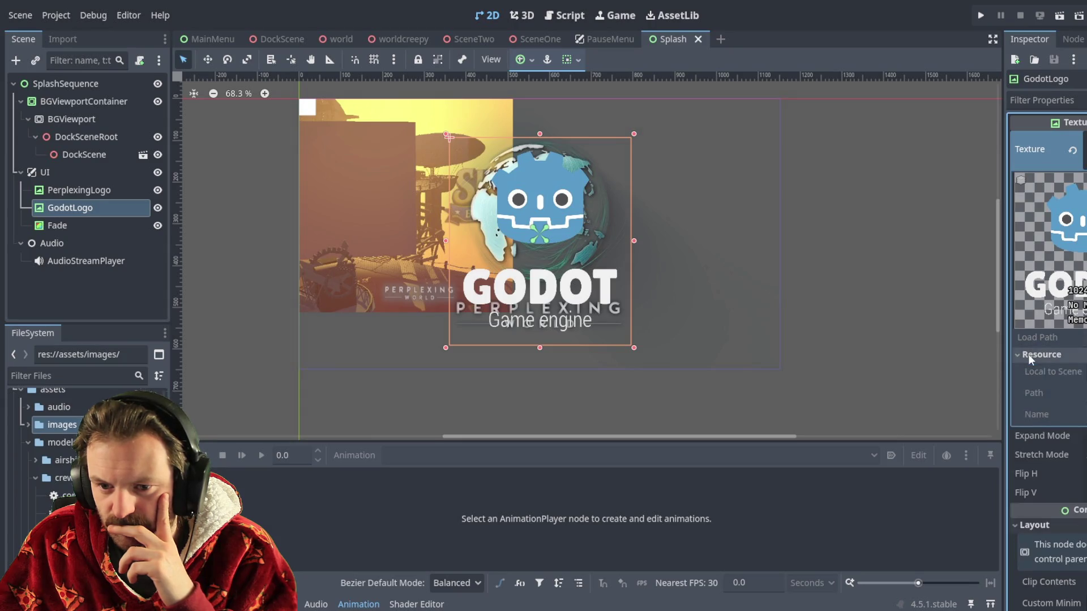
pyautogui.click(1039, 354)
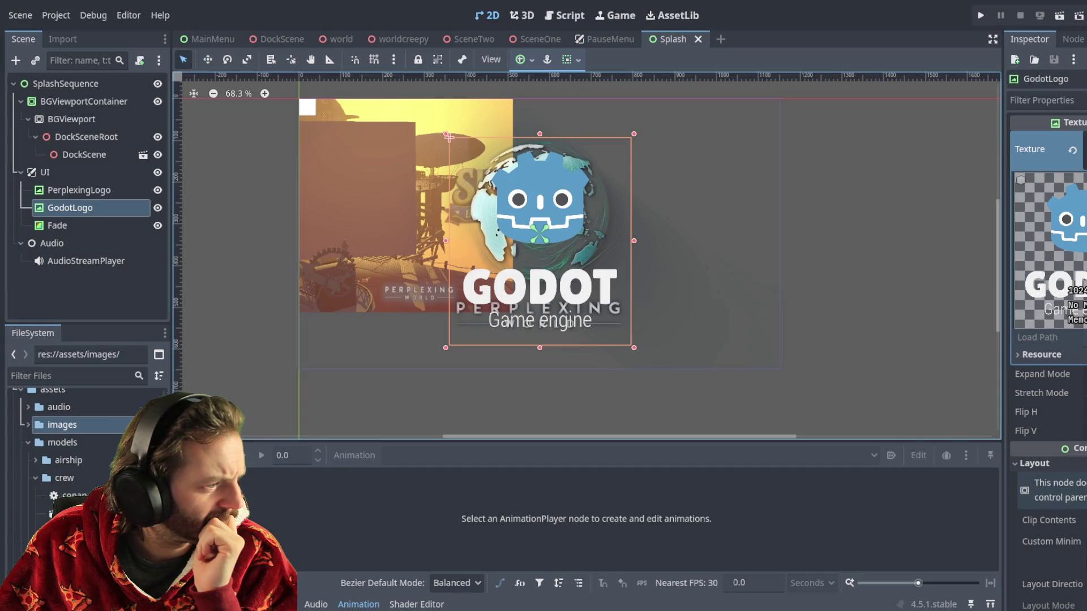
# Make the Fade rectangle fill the whole frame and set its Color to black.
pyautogui.click(63, 224)
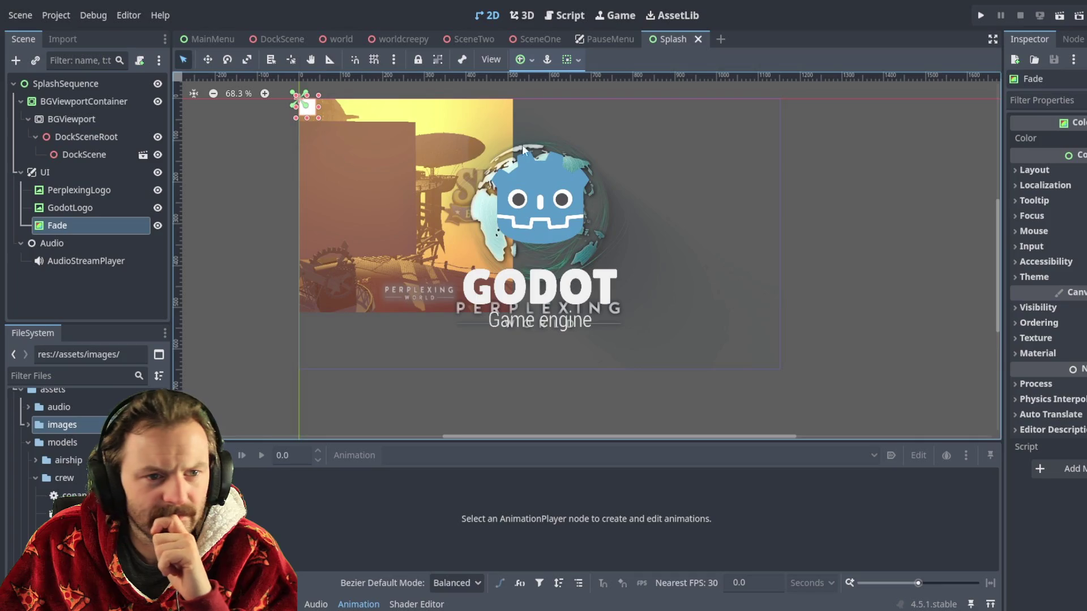
pyautogui.click(520, 60)
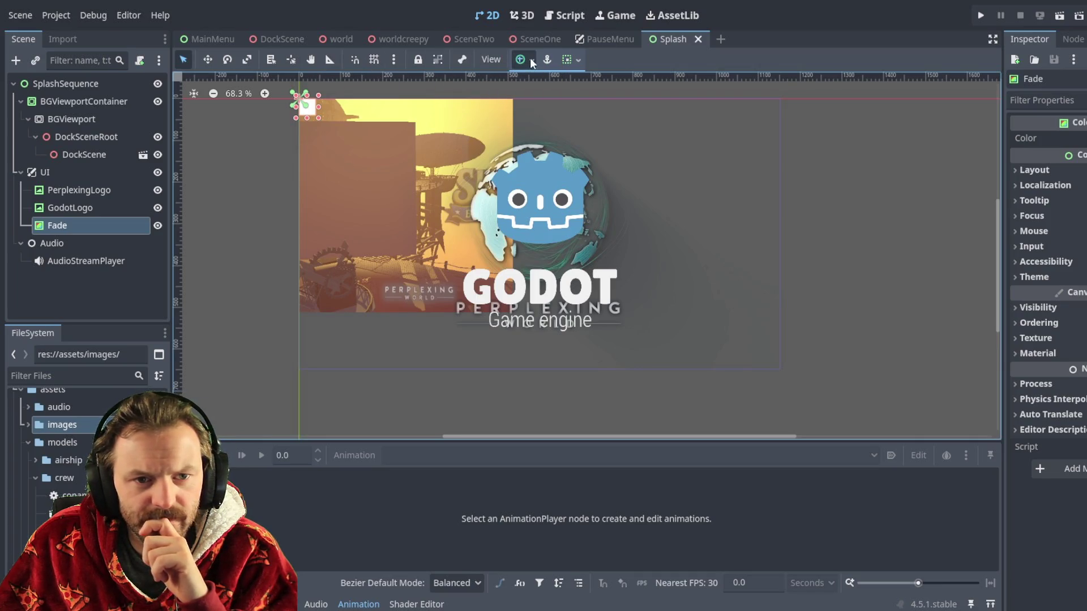
pyautogui.hotkey('ctrl', 'z')
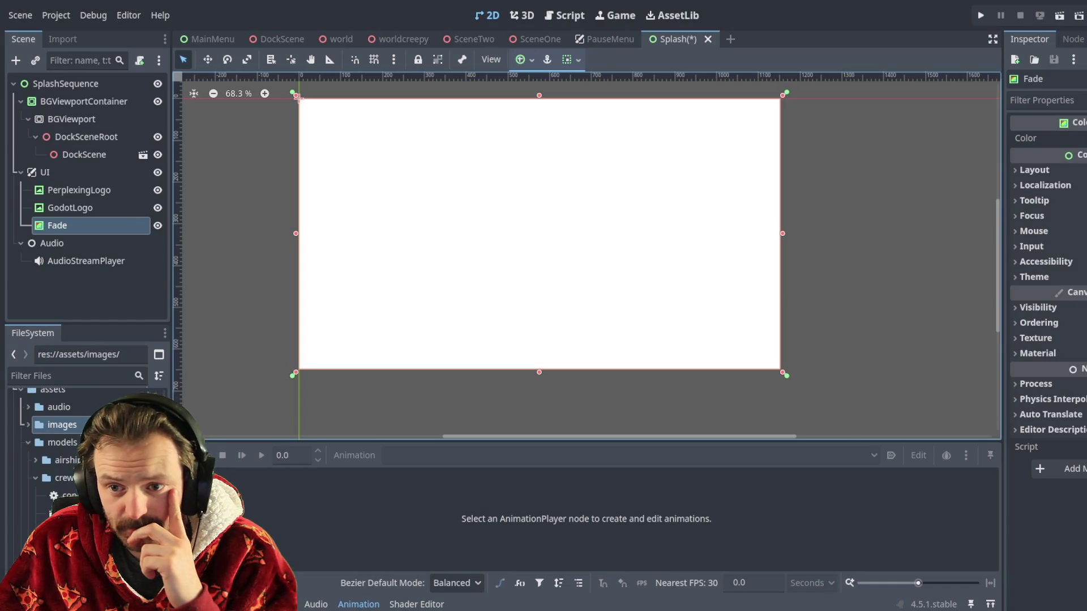
pyautogui.click(1084, 138)
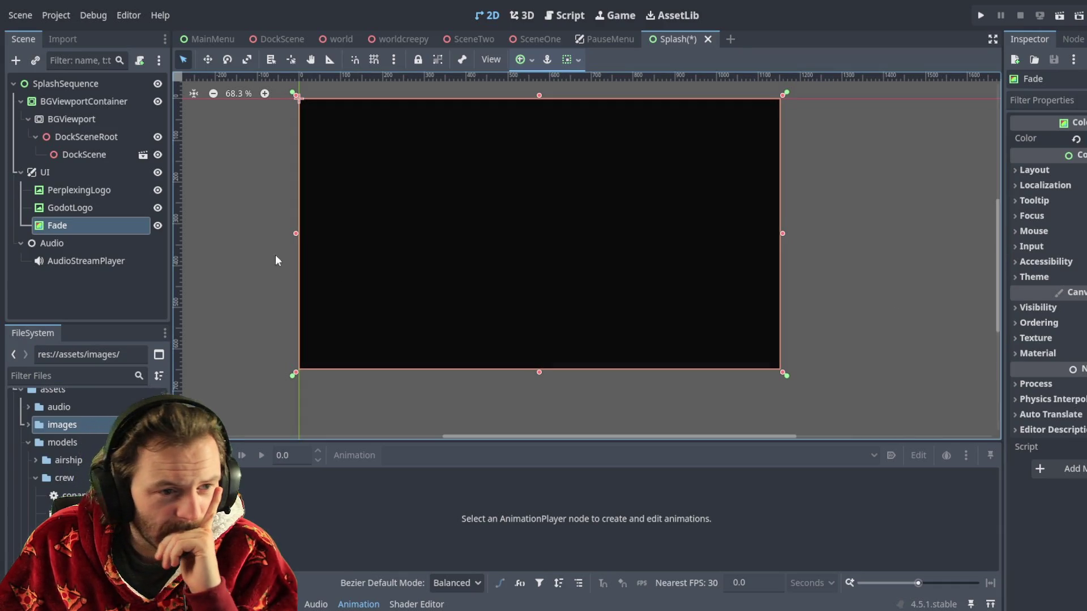
pyautogui.click(240, 242)
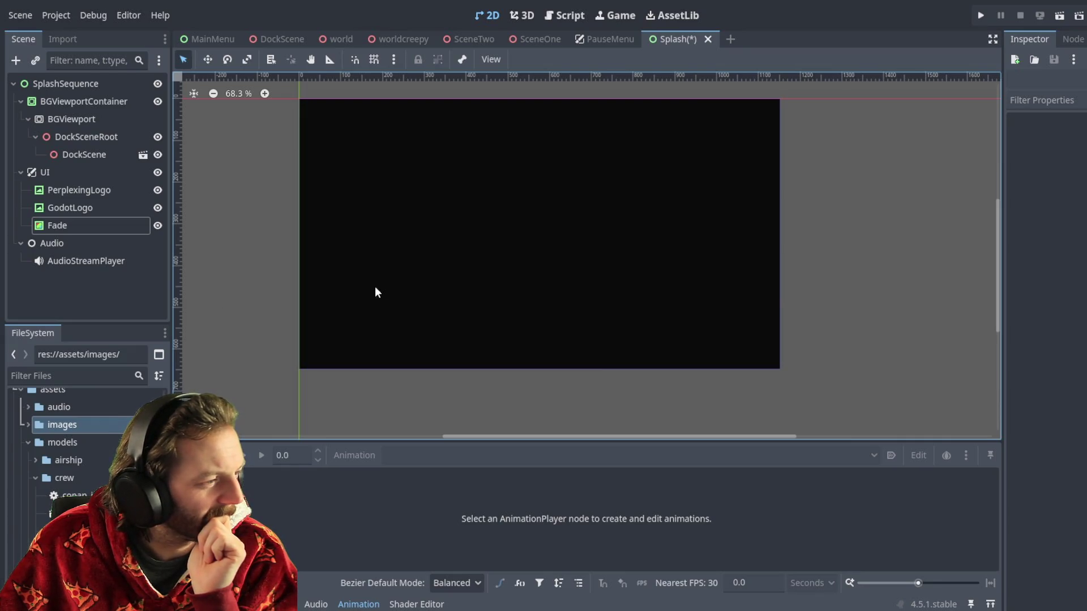
pyautogui.click(457, 296)
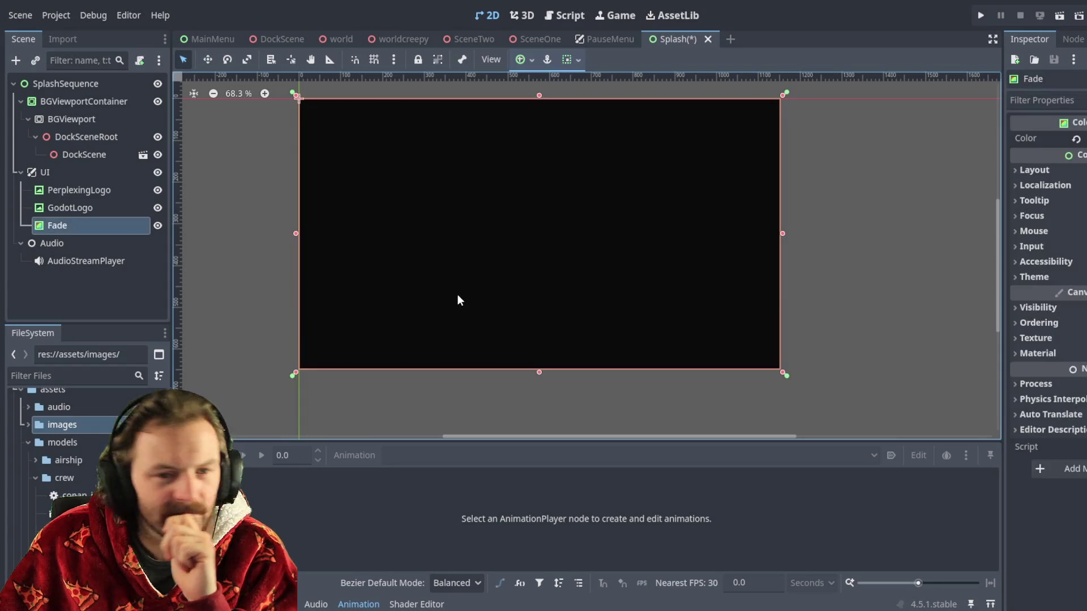
pyautogui.click(1021, 231)
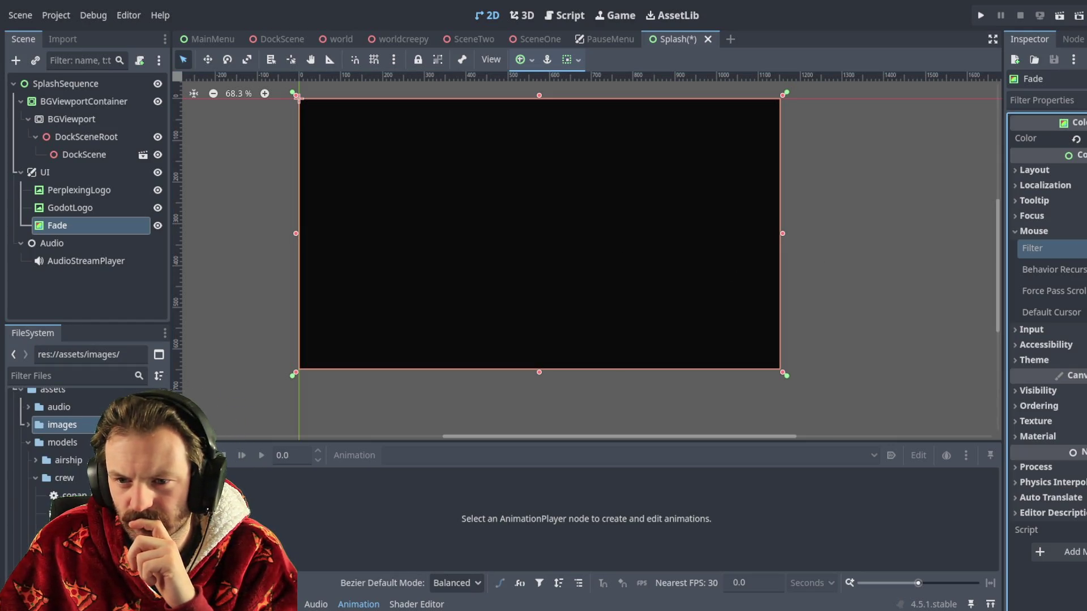
pyautogui.click(903, 216)
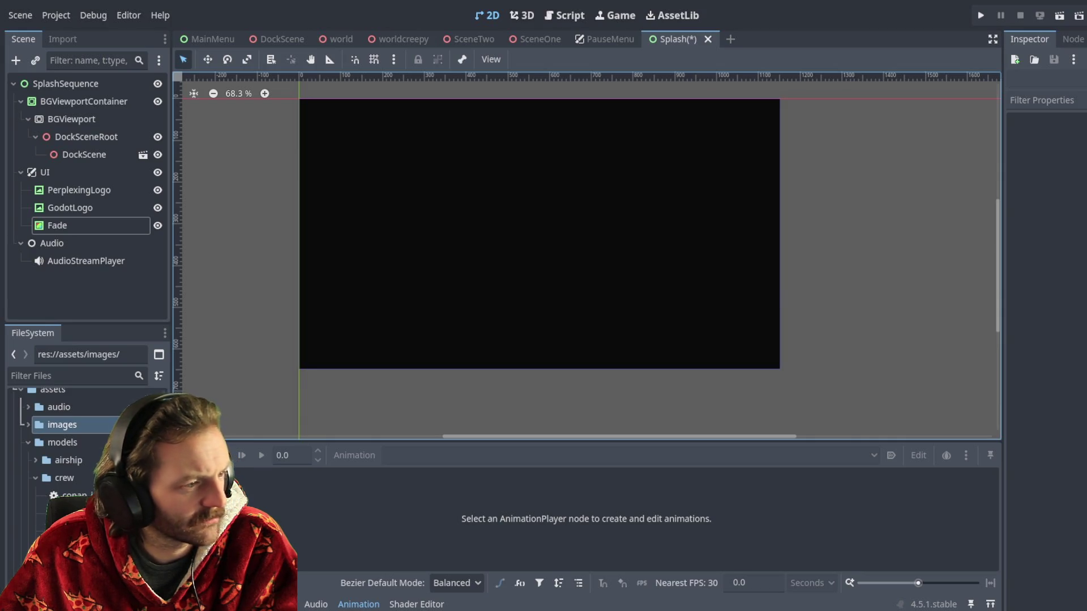
pyautogui.click(85, 83)
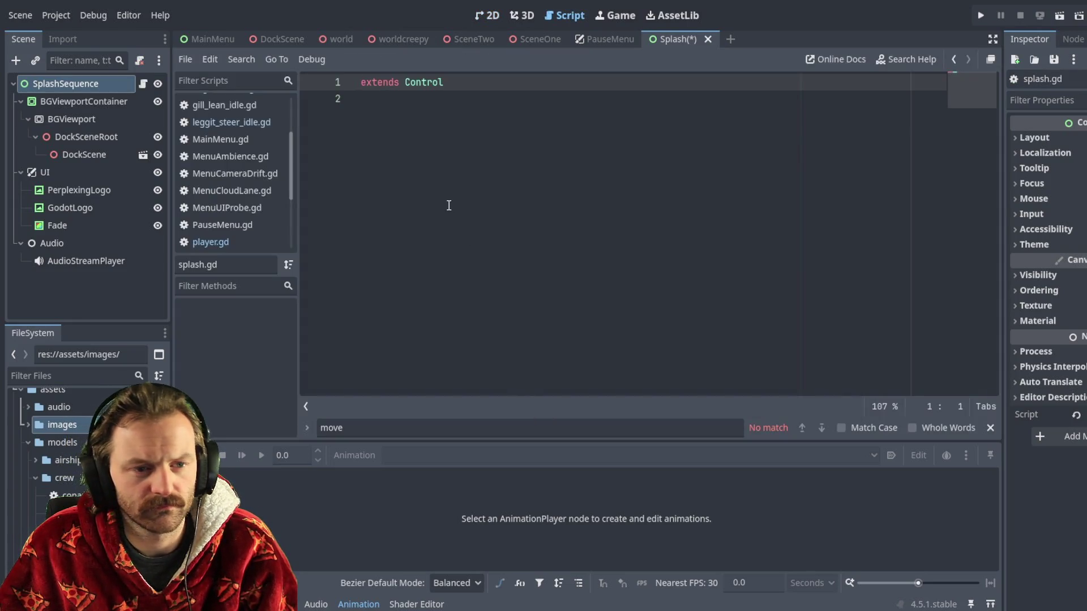
# Keep the 'extends Control' line in splash.gd and add two blank lines after it.
pyautogui.moveTo(466, 87); pyautogui.dragTo(355, 86)
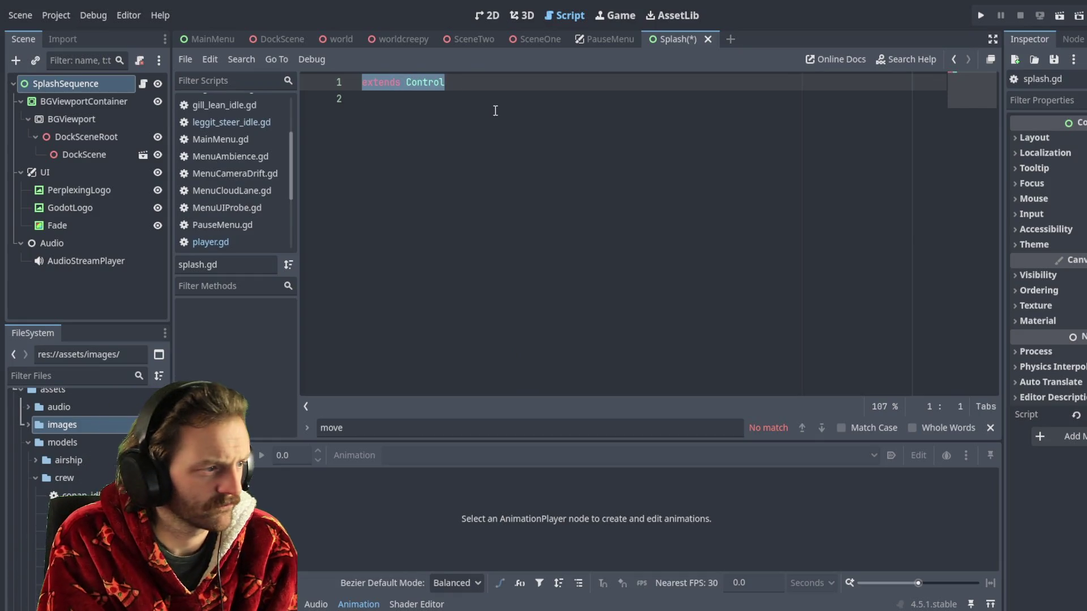
pyautogui.press('BackSpace')
pyautogui.hotkey('ctrl', 'z')
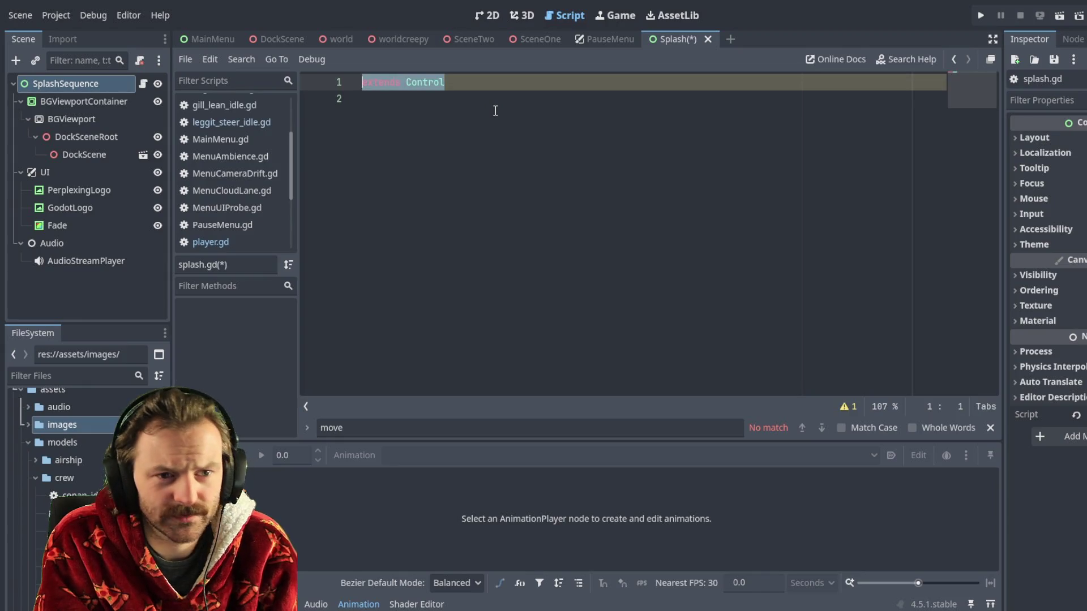
pyautogui.press('End')
pyautogui.press('Return')
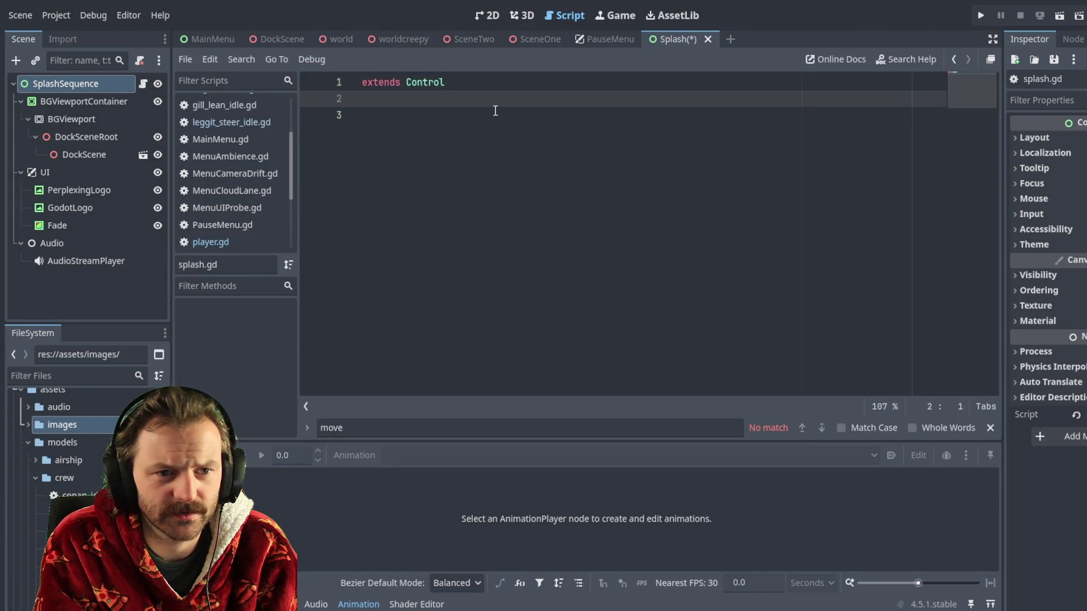
pyautogui.press('Return')
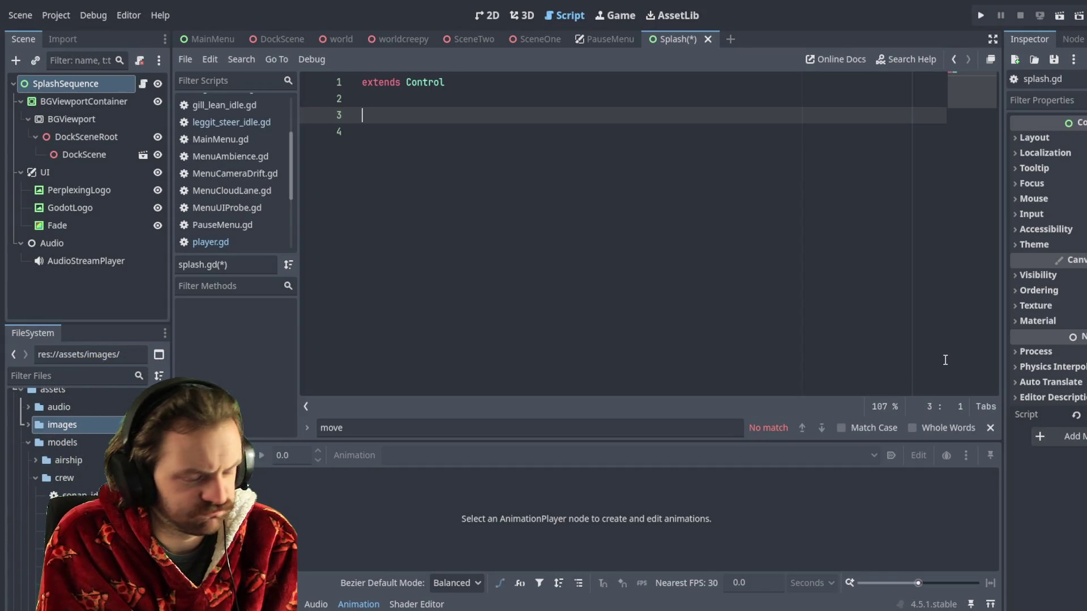
pyautogui.write('@export')
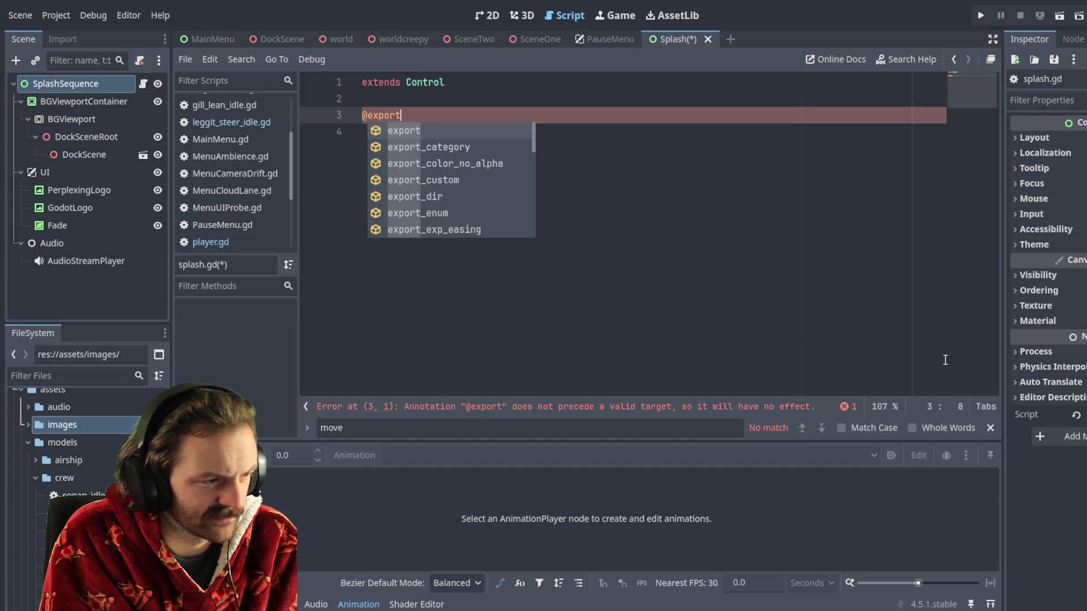
pyautogui.write(' var m')
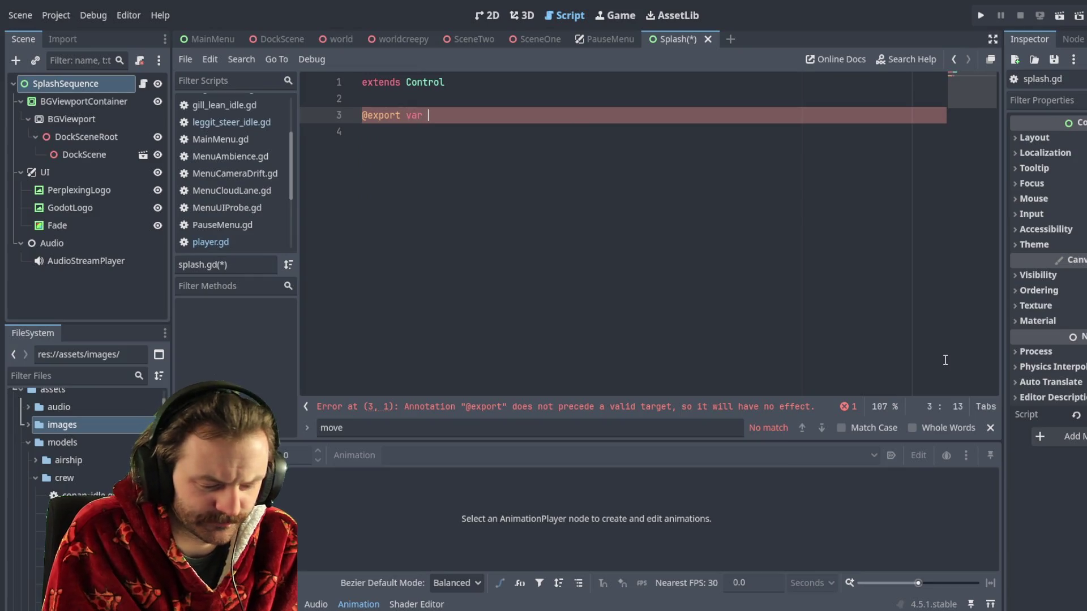
pyautogui.write('ain')
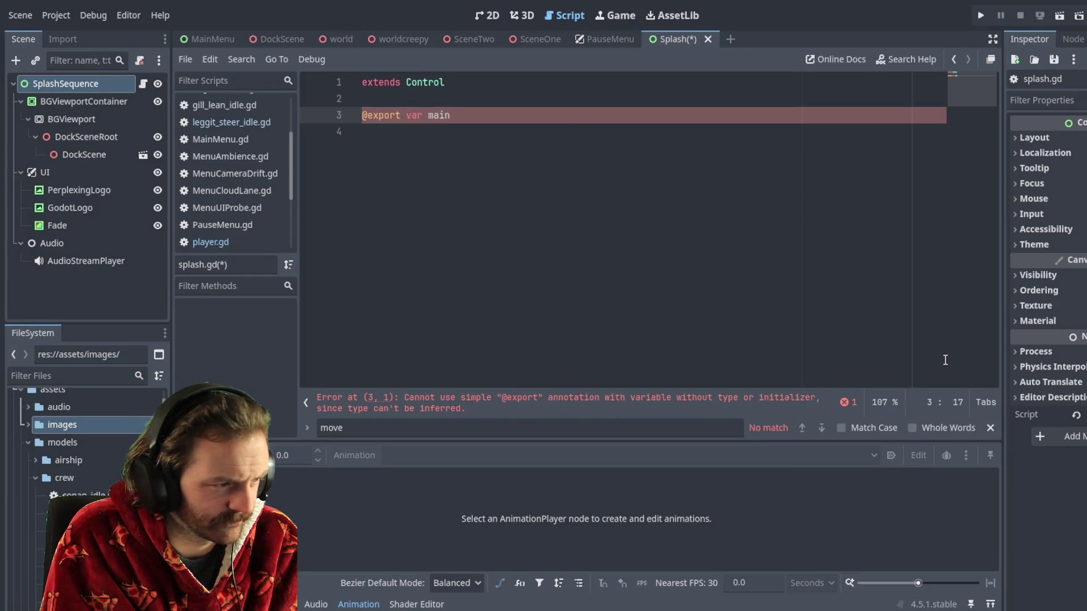
pyautogui.write('_manu_')
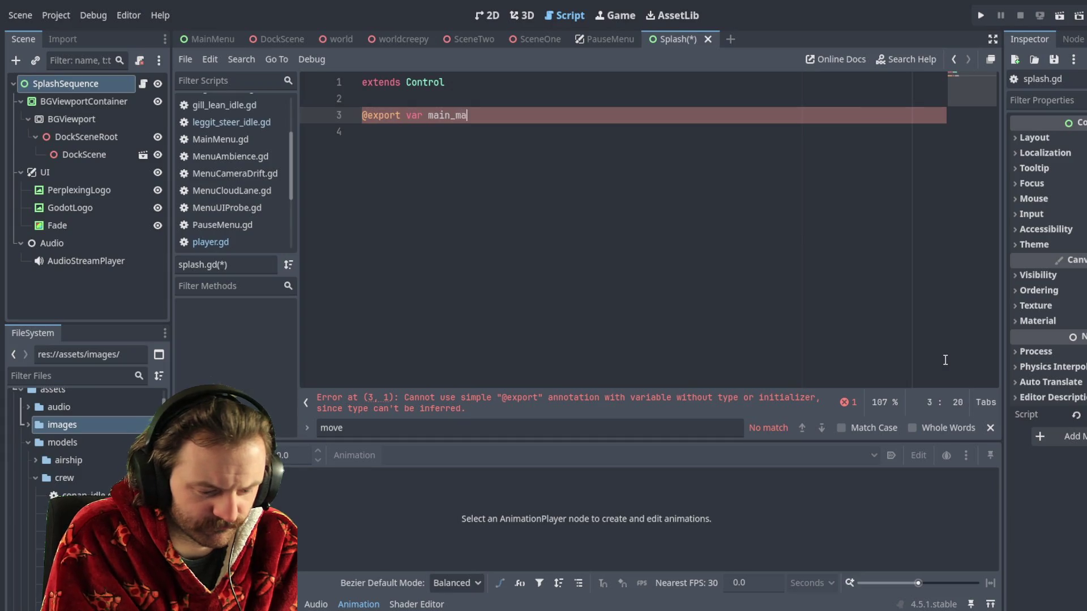
pyautogui.write('scene: ')
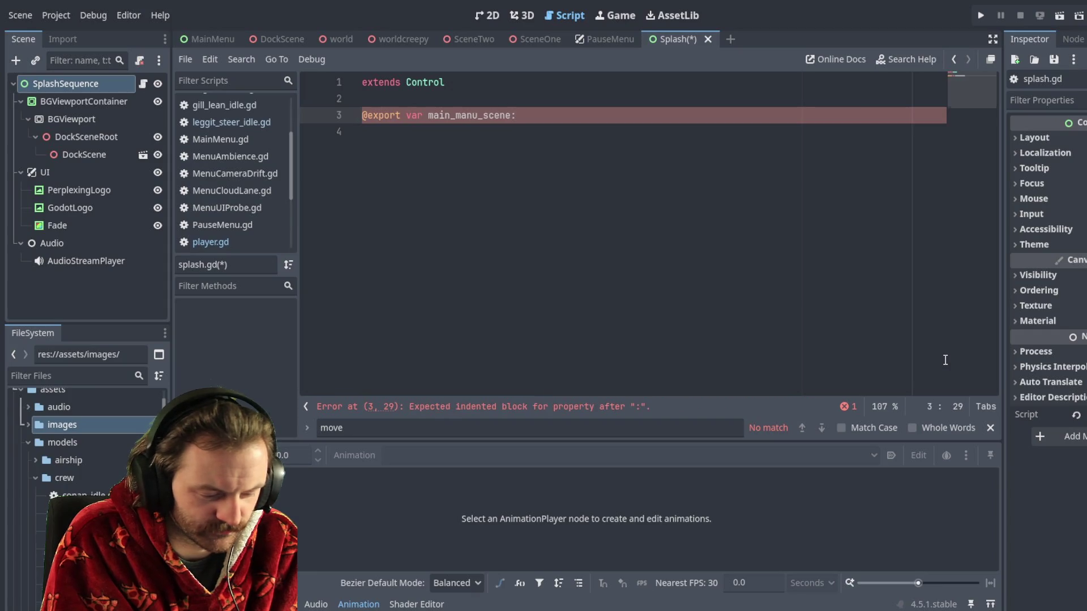
pyautogui.write('ackage')
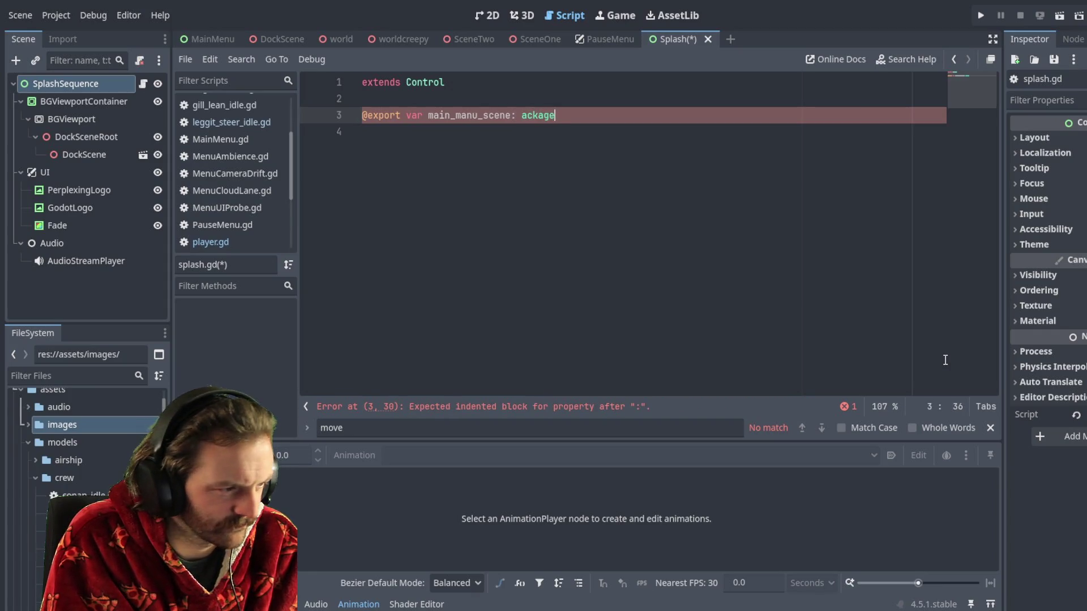
pyautogui.press('BackSpace')
pyautogui.press('BackSpace')
pyautogui.press('BackSpace')
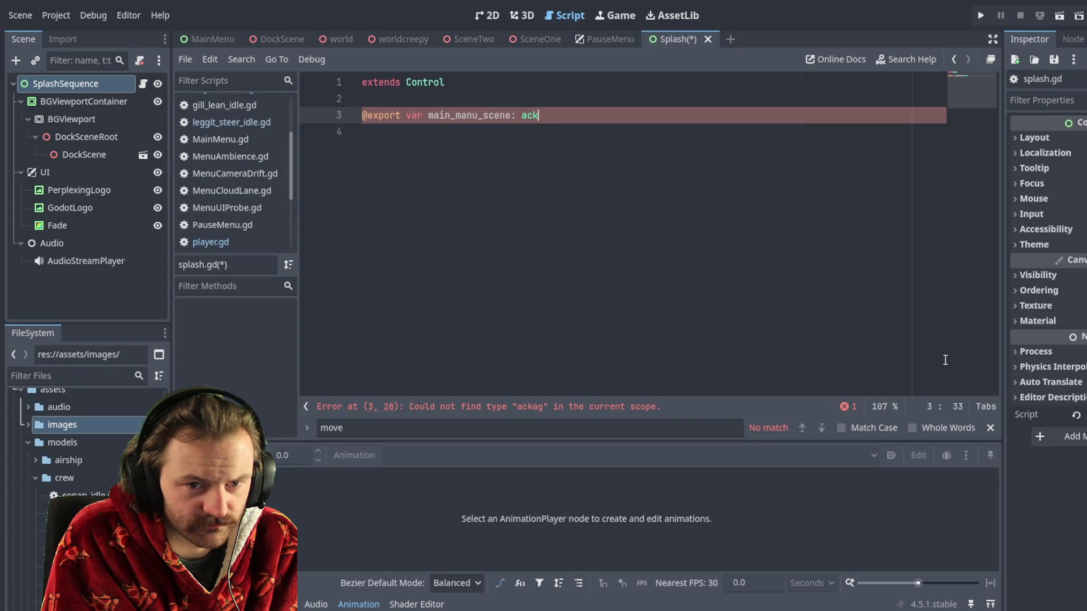
pyautogui.write('PackedS')
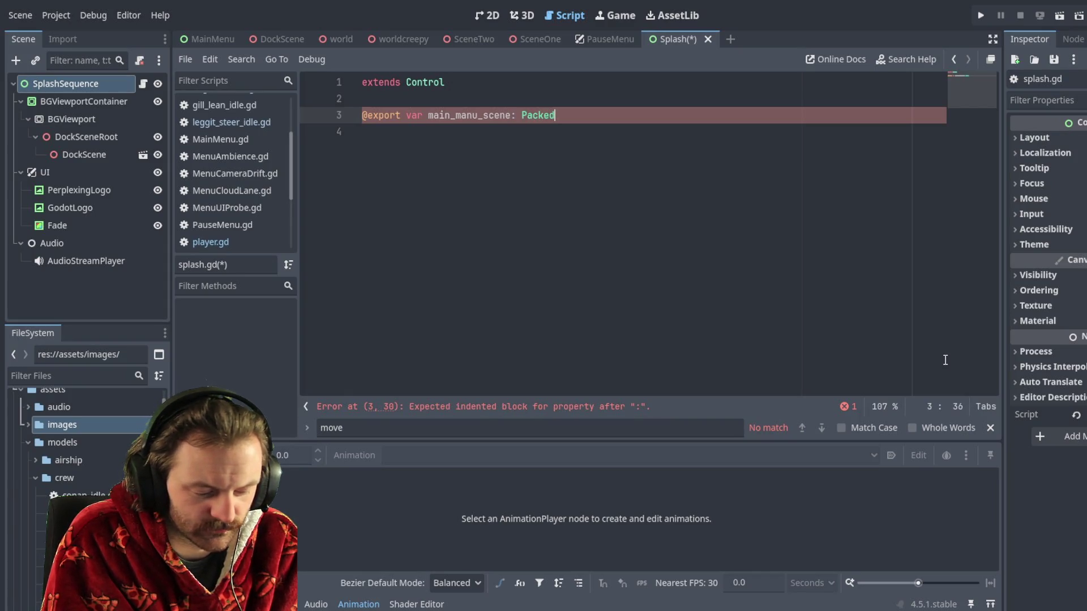
pyautogui.write('ce')
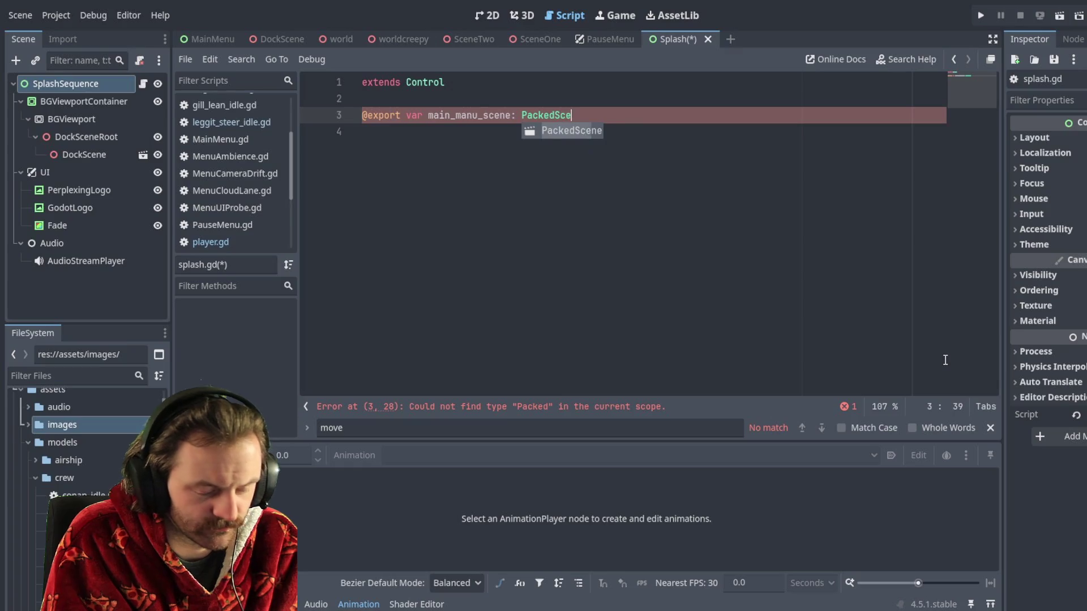
pyautogui.press('Return')
pyautogui.press('Return')
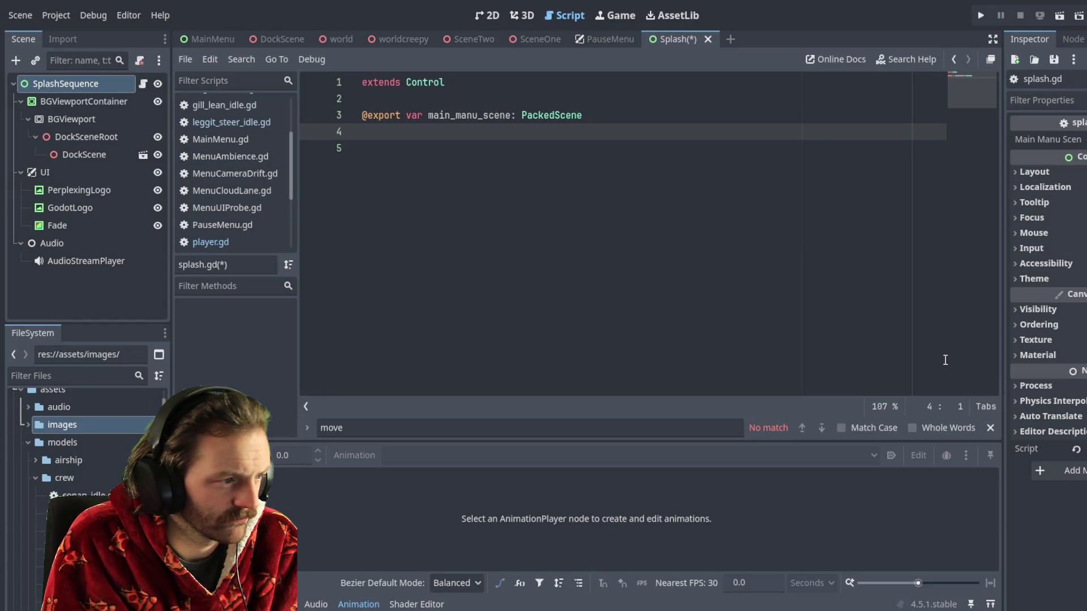
pyautogui.press('Up')
pyautogui.press('Right')
pyautogui.press('Right')
pyautogui.press('Right')
pyautogui.press('BackSpace')
pyautogui.press('BackSpace')
pyautogui.press('BackSpace')
pyautogui.write('enu')
pyautogui.press('Down')
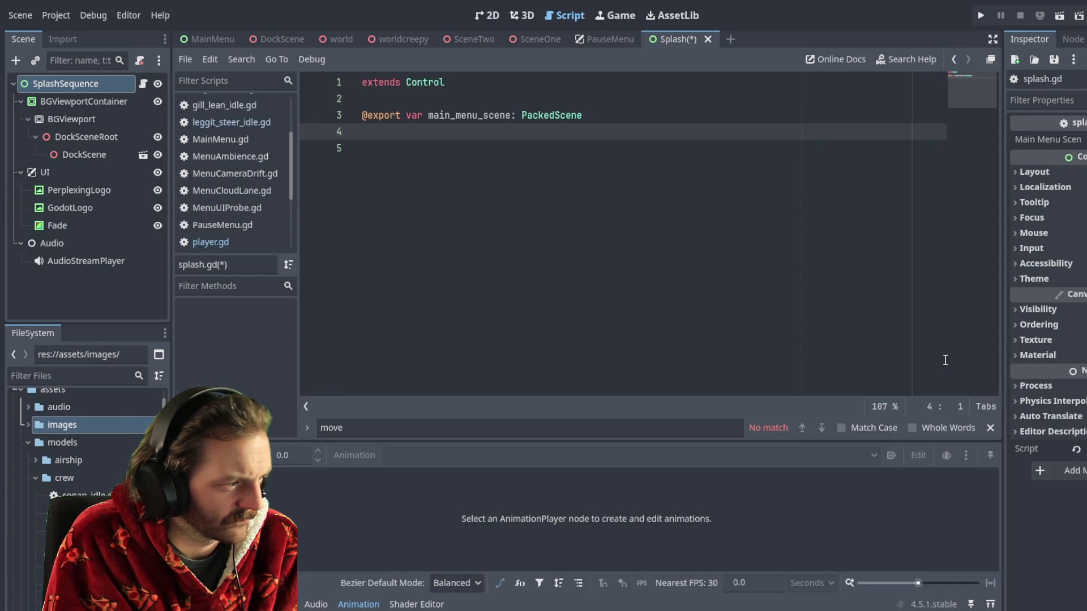
pyautogui.press('Return')
pyautogui.write('@export ')
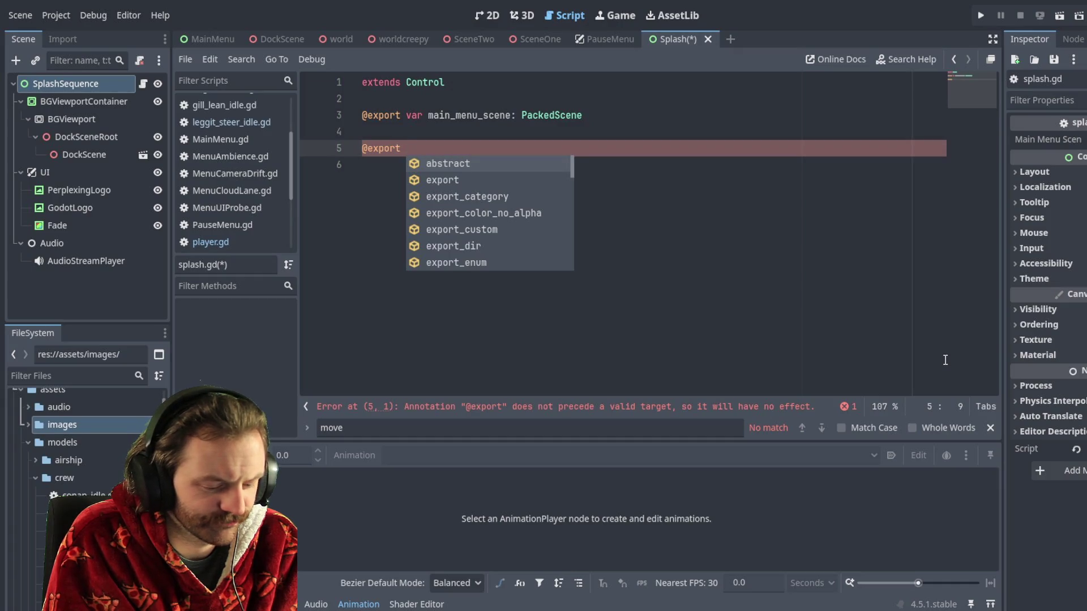
pyautogui.write('var fade_')
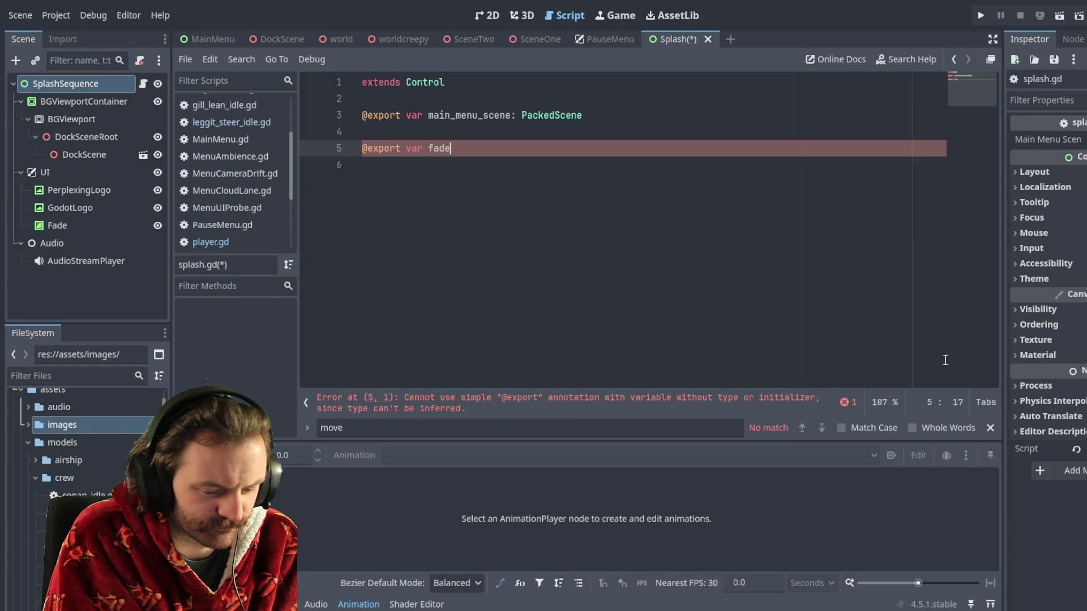
pyautogui.write('in_time :')
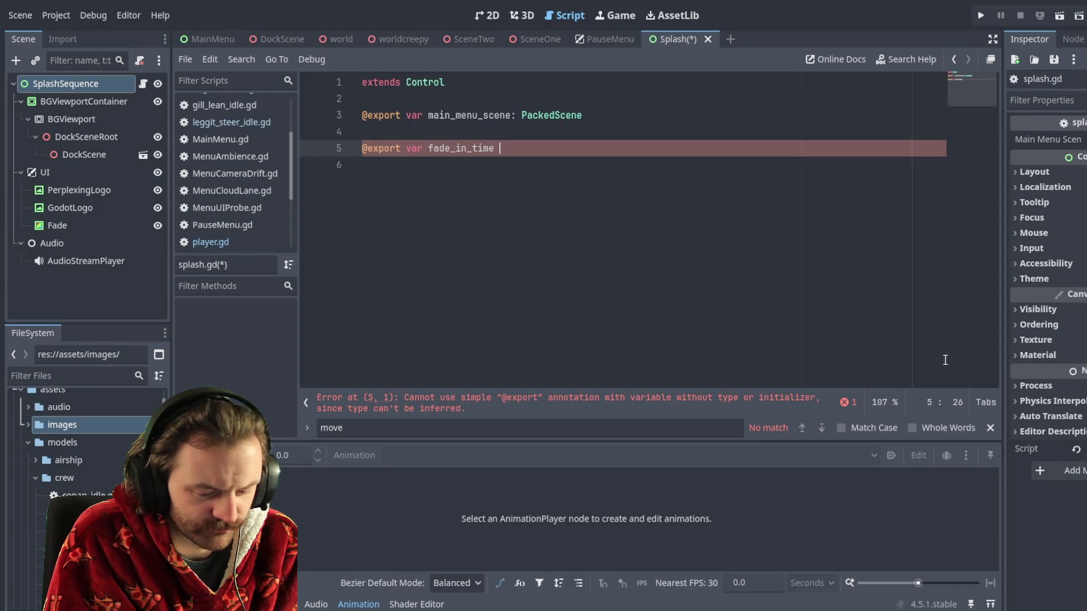
pyautogui.write('=')
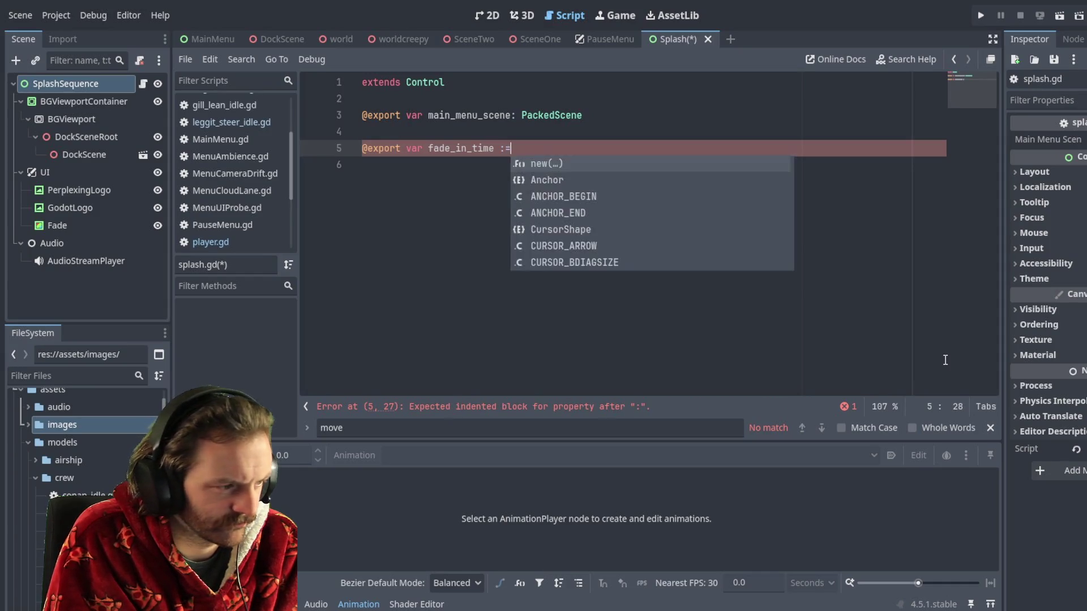
# Give fade_in_time 0.9 and add exports logo_hold_time 1.2, fade_out_time 0.9, gab_black_time 0.15.
pyautogui.press('Escape')
pyautogui.write('0.9')
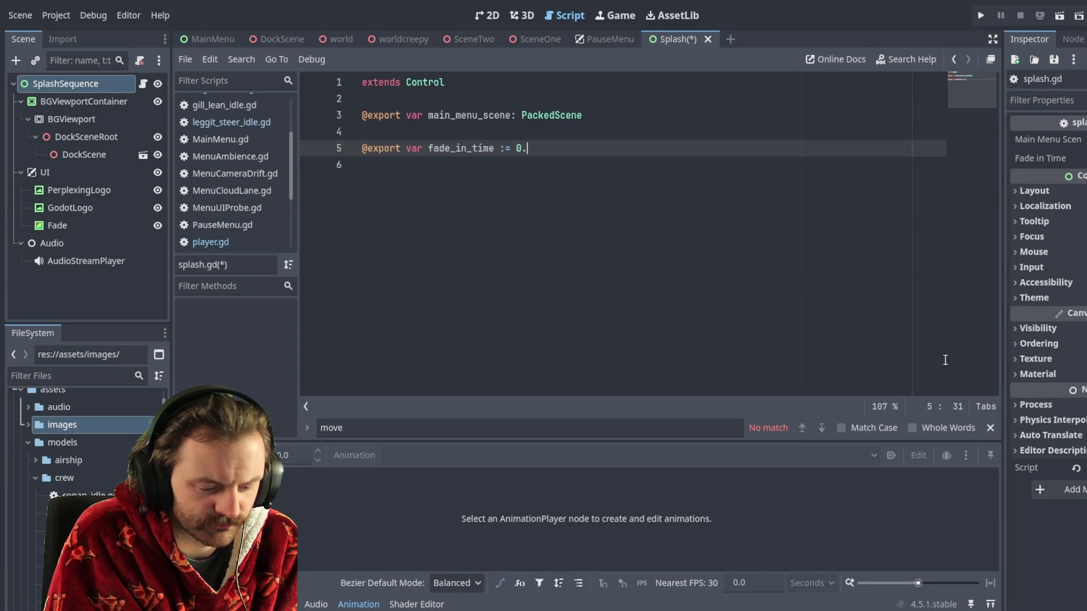
pyautogui.press('Return')
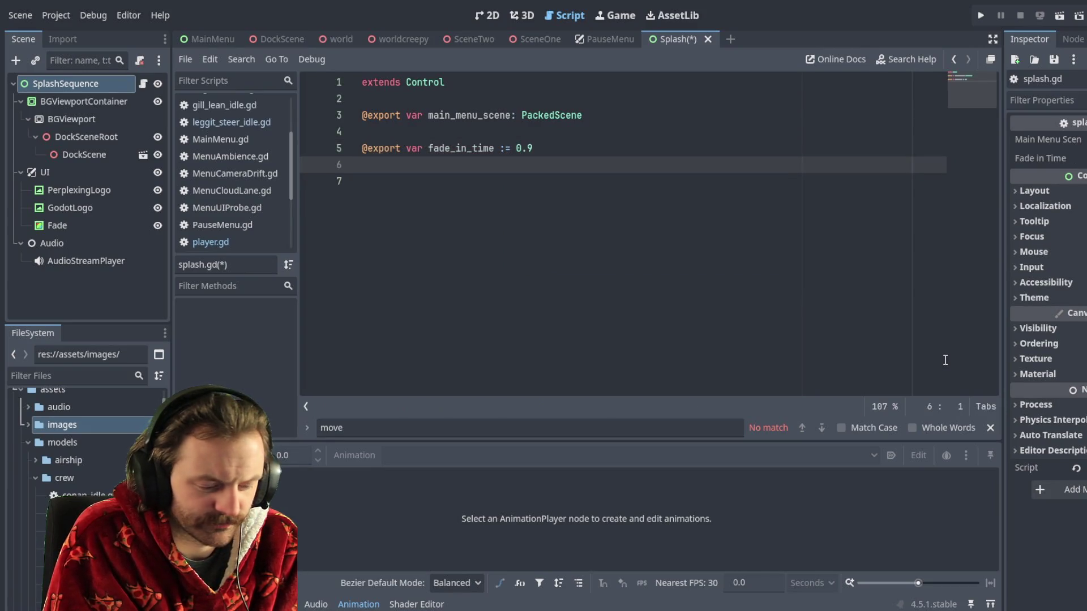
pyautogui.write('@export var')
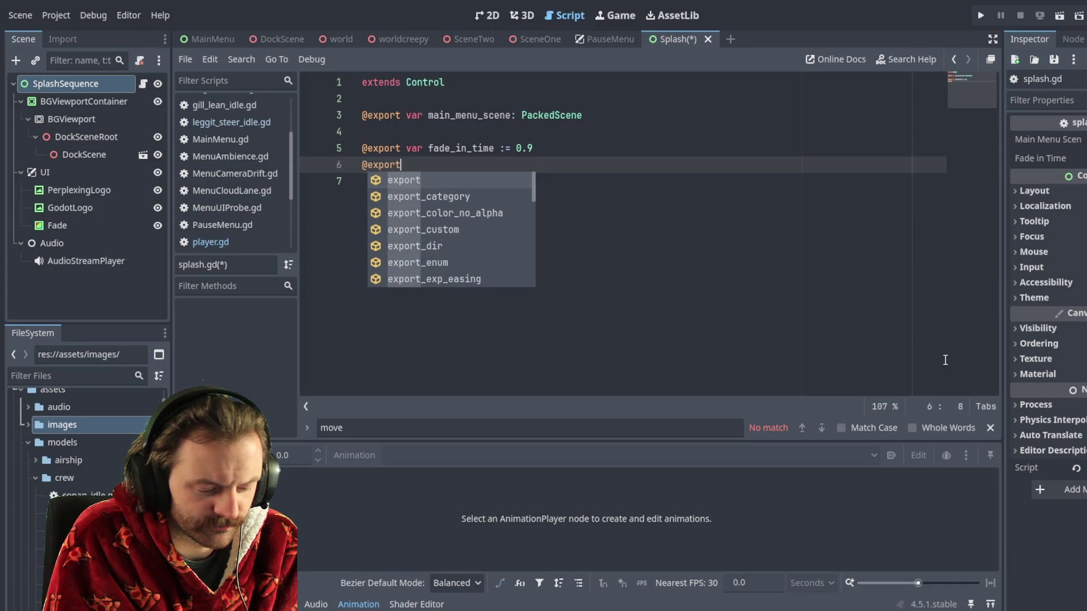
pyautogui.write(' logo_')
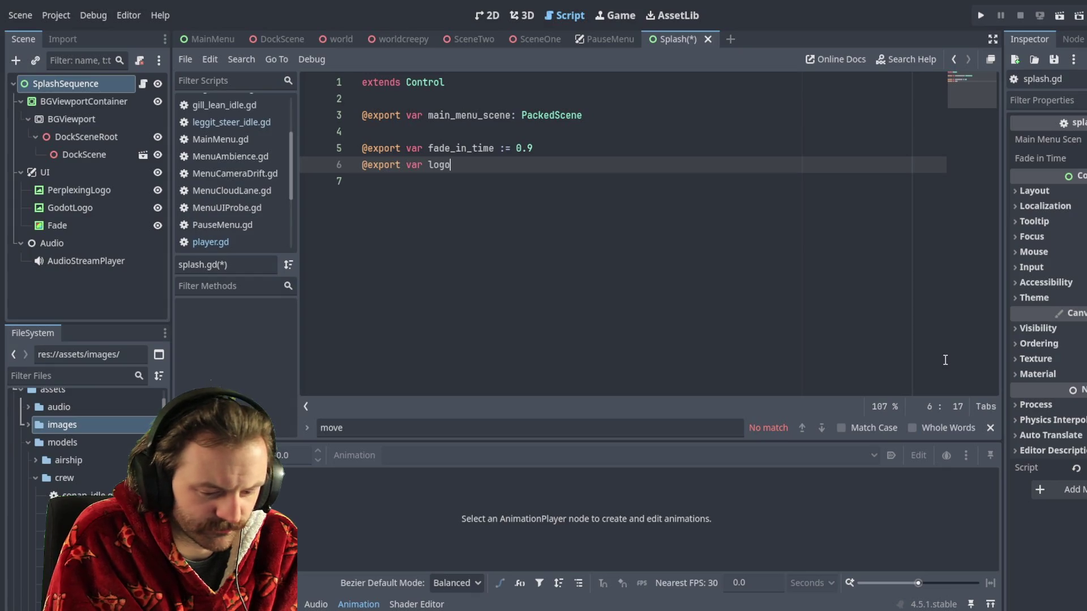
pyautogui.write('hold')
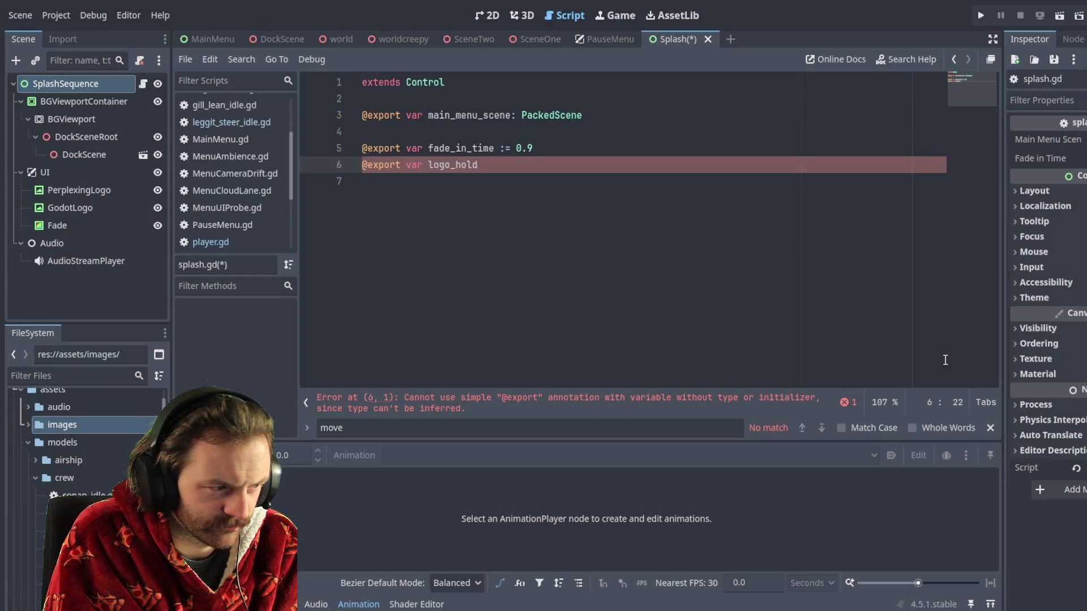
pyautogui.write('_time')
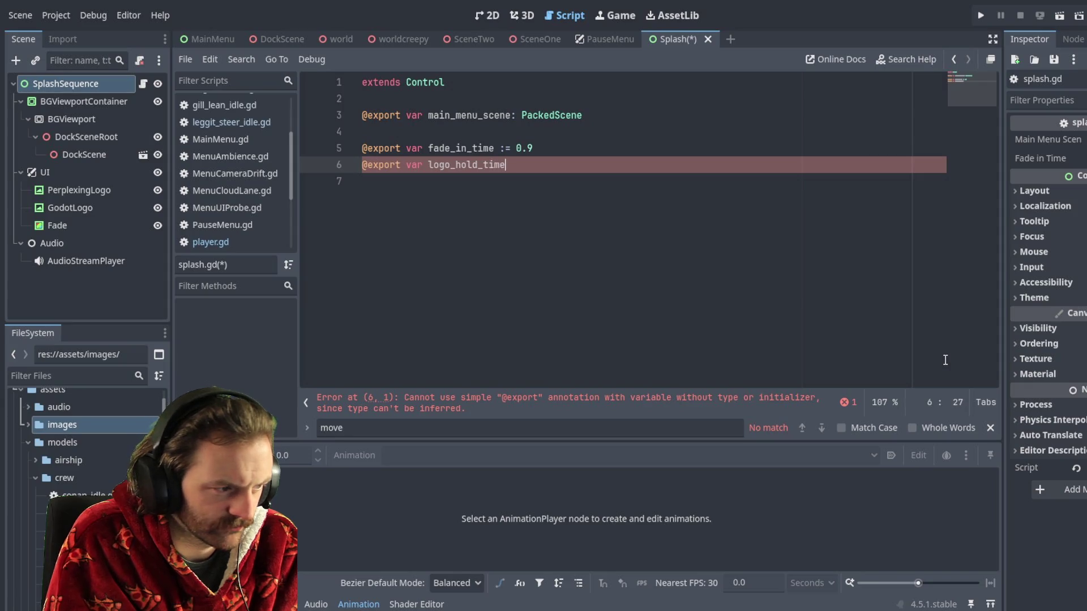
pyautogui.write(' := ')
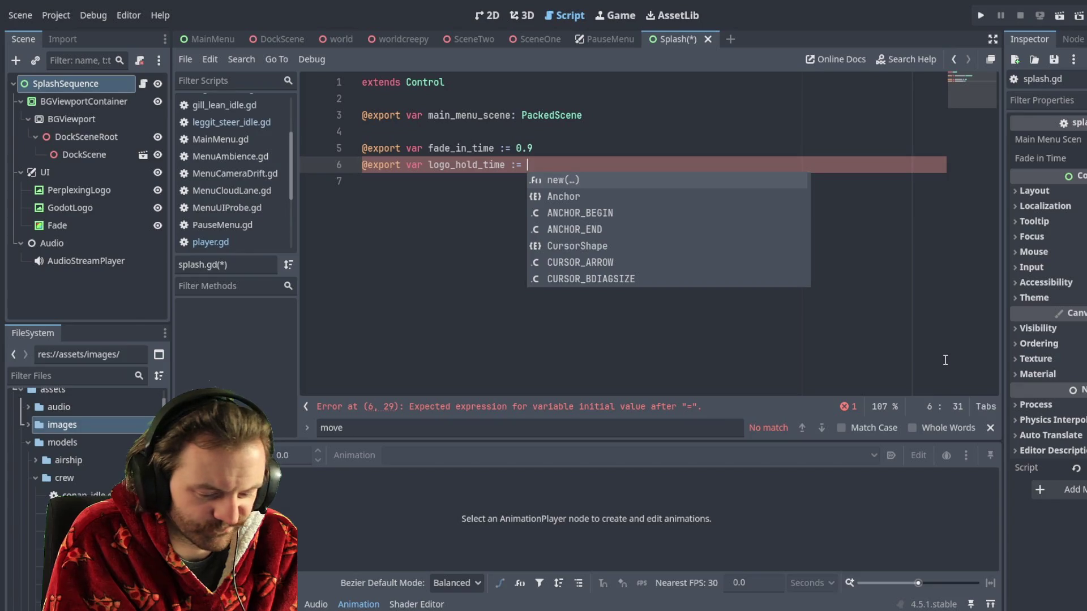
pyautogui.write('1.2')
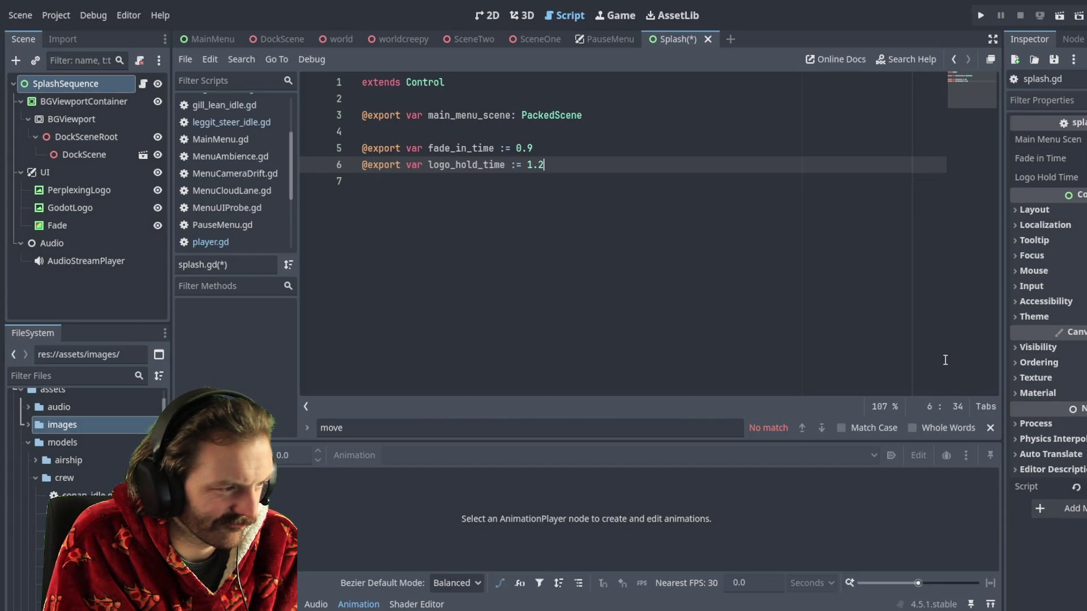
pyautogui.press('Return')
pyautogui.write('@export')
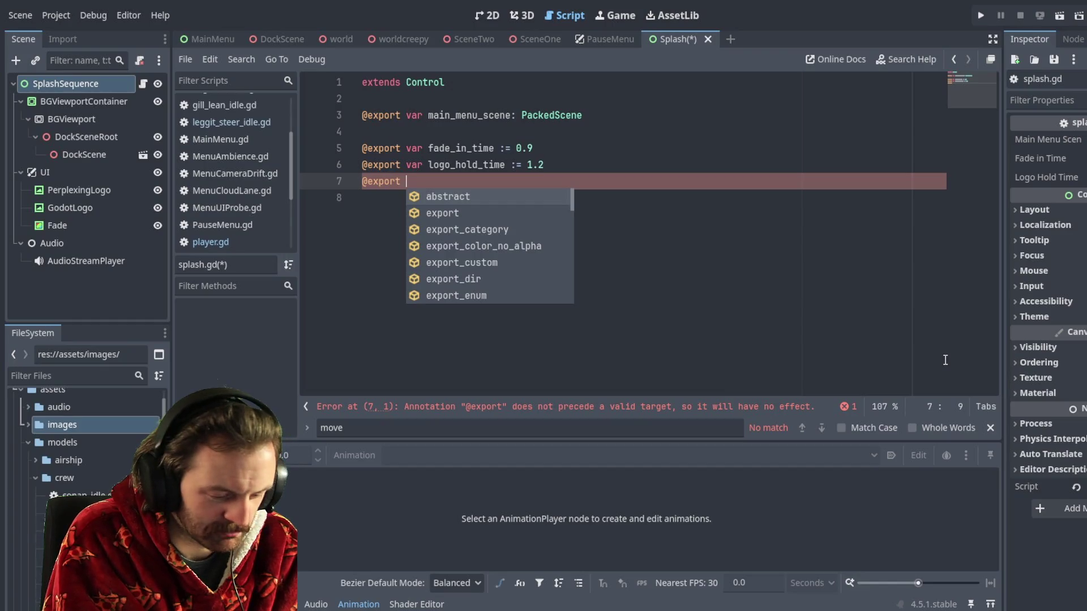
pyautogui.write('var ')
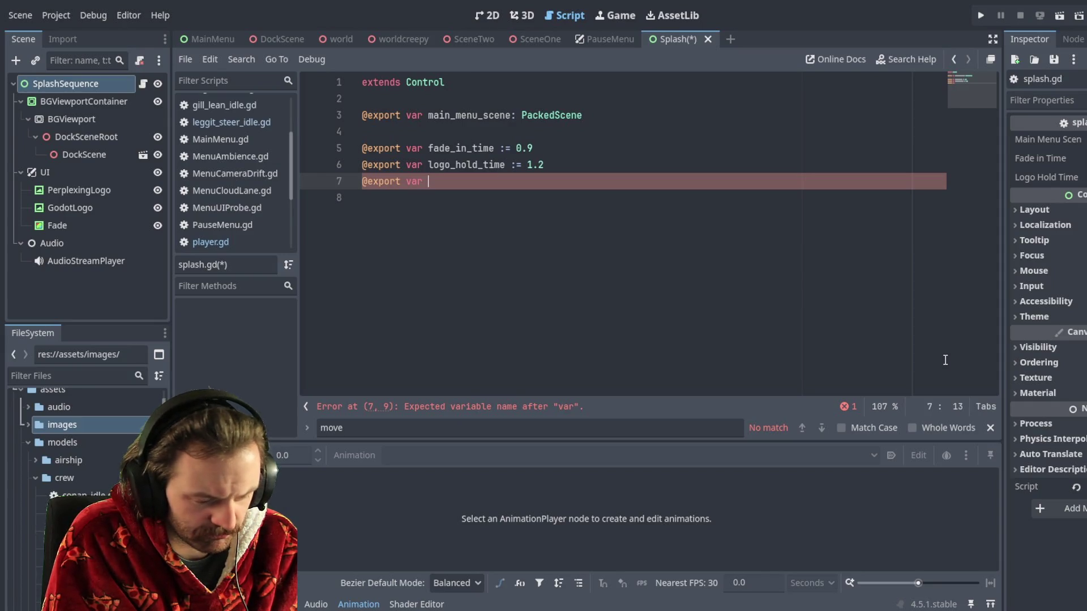
pyautogui.write('fade_out')
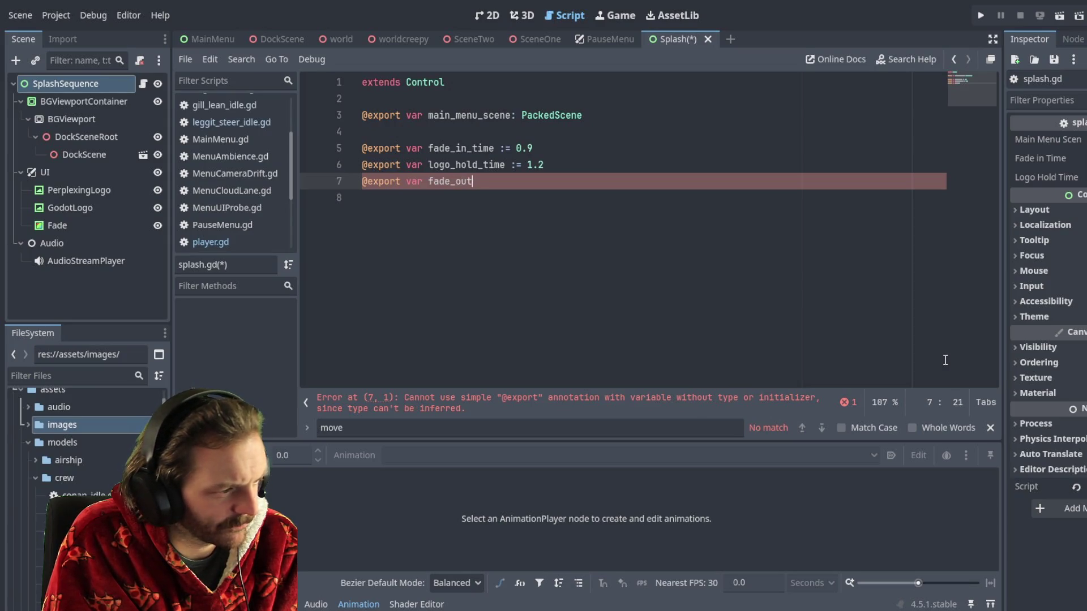
pyautogui.write('_time')
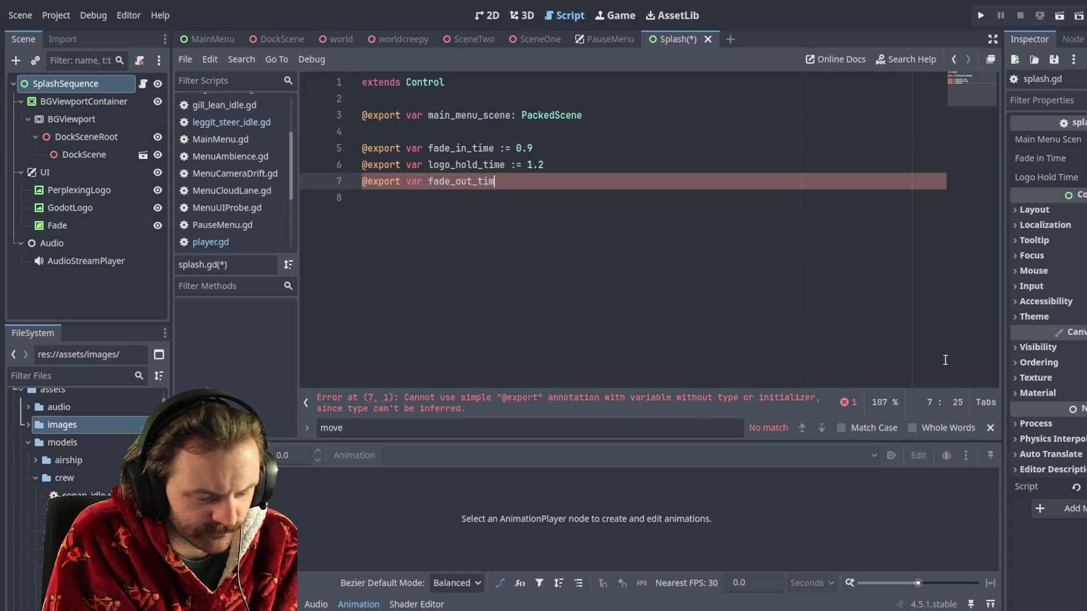
pyautogui.write(' := ')
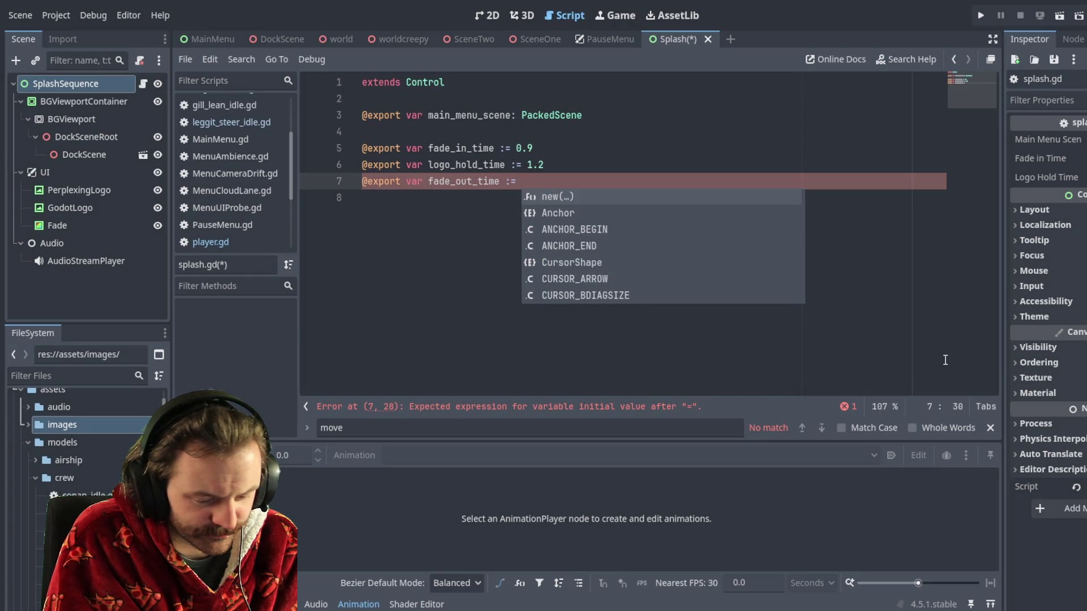
pyautogui.write('0.9')
pyautogui.press('Return')
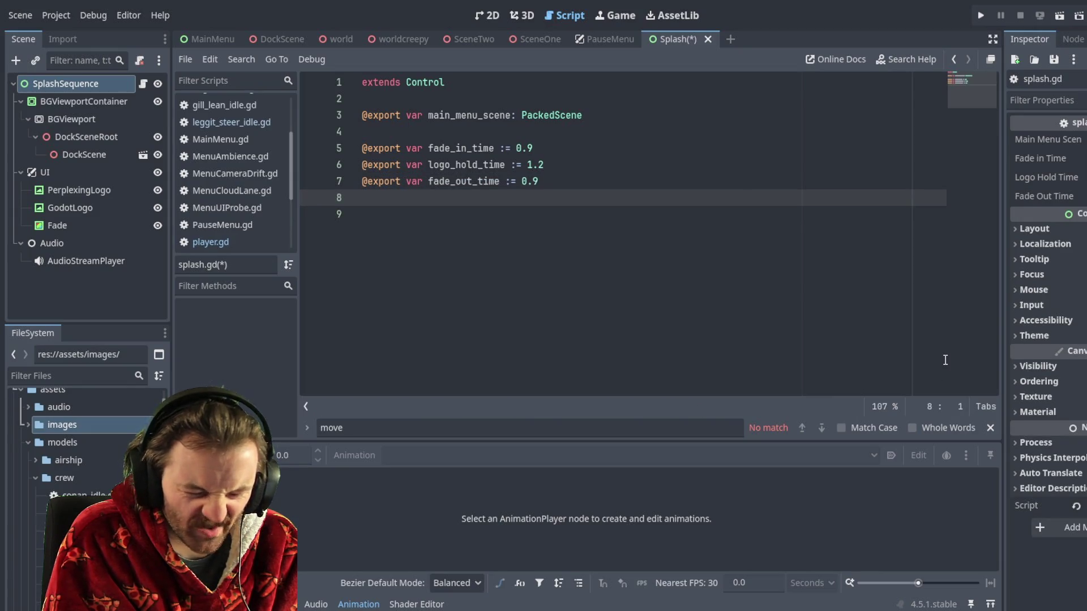
pyautogui.write('@exp')
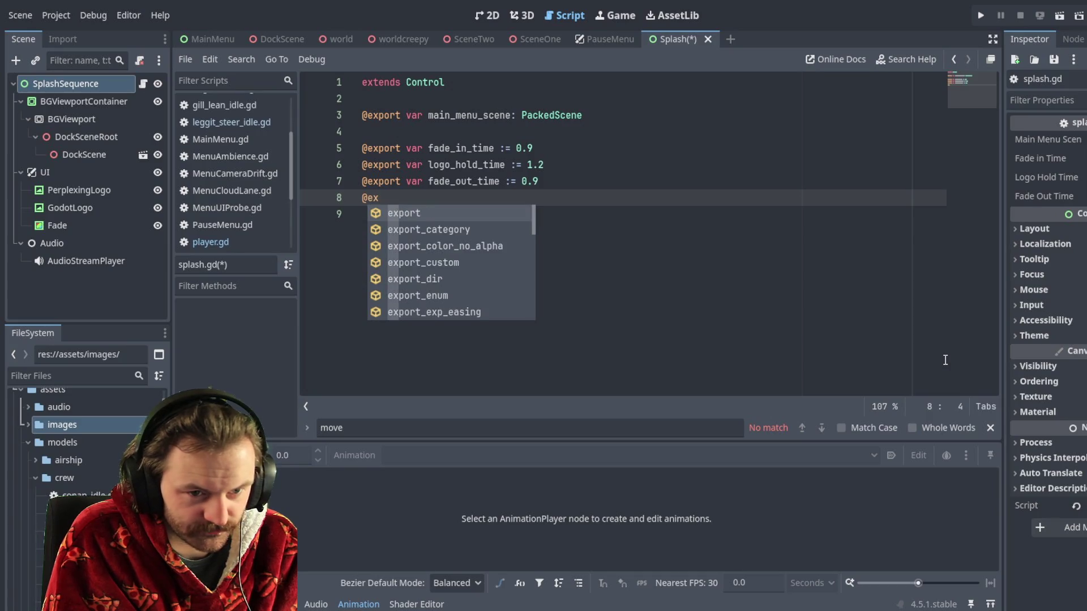
pyautogui.write('ort var')
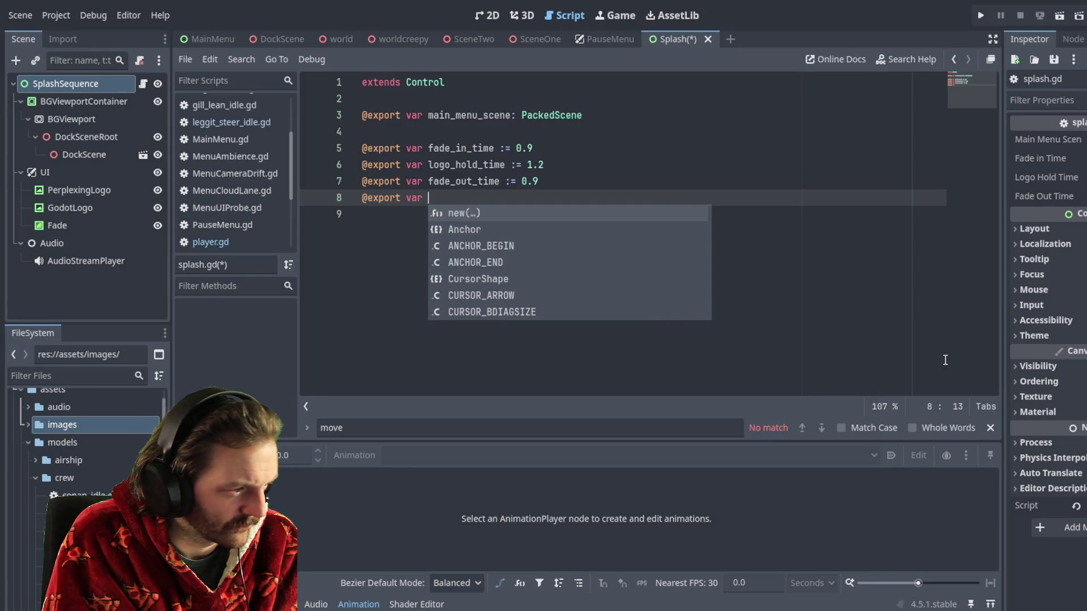
pyautogui.write(' gab')
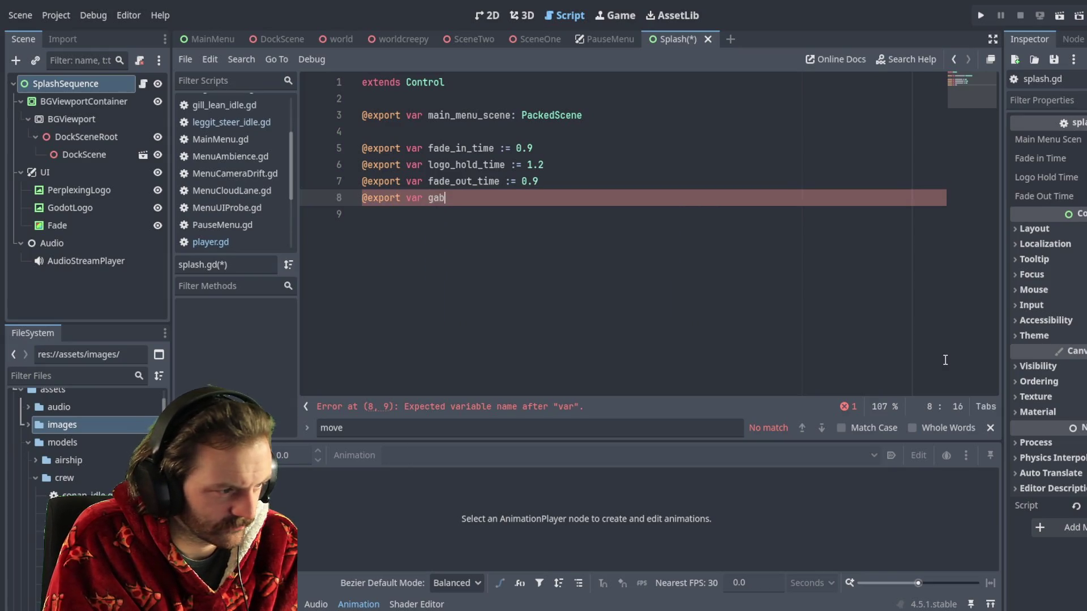
pyautogui.write('_black')
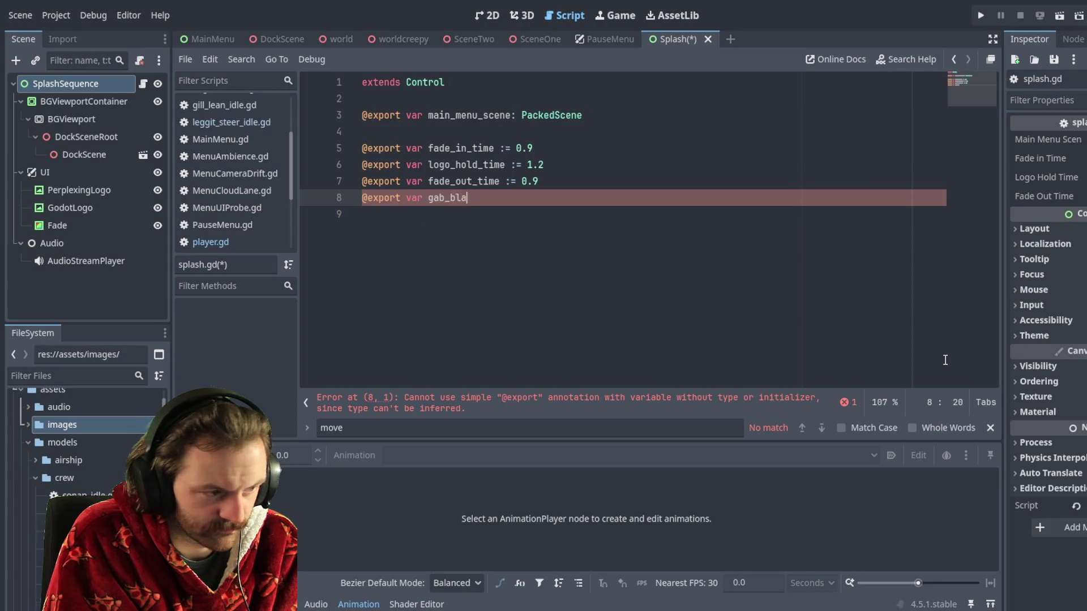
pyautogui.write('_time :')
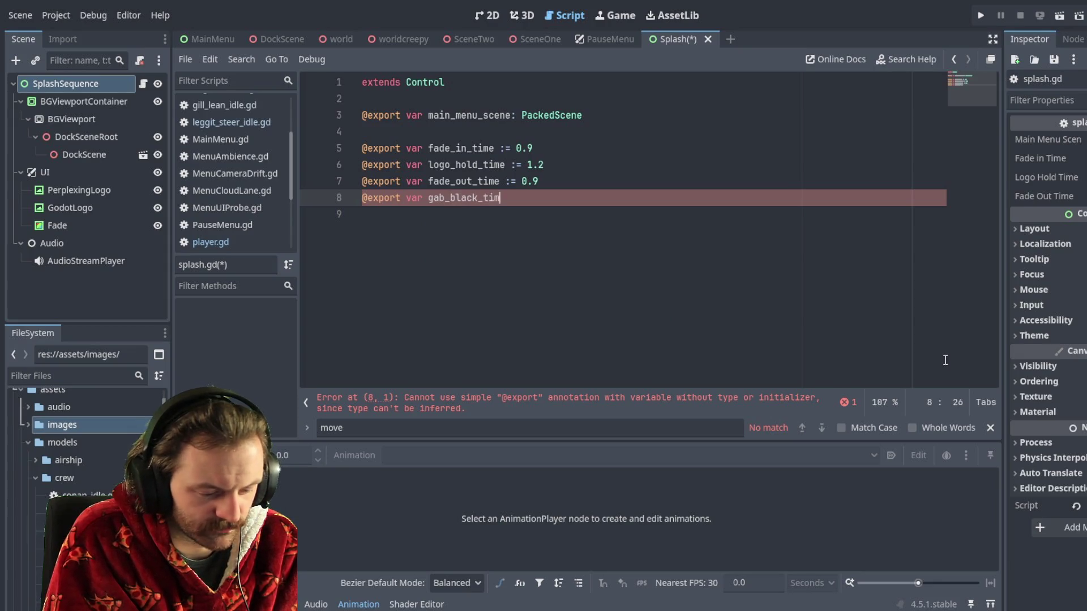
pyautogui.write('= ')
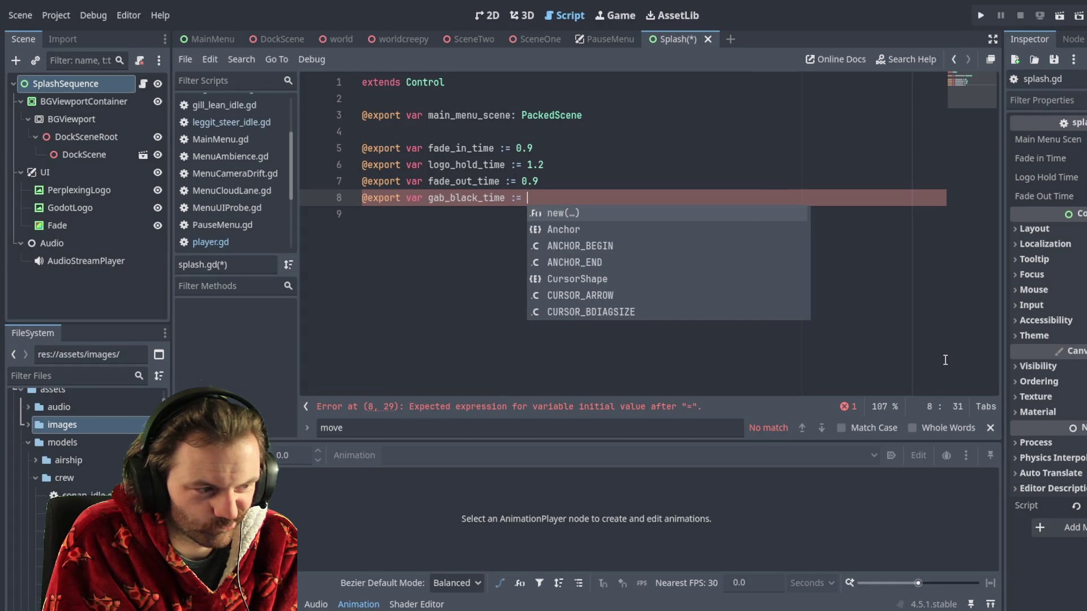
pyautogui.write('0.15')
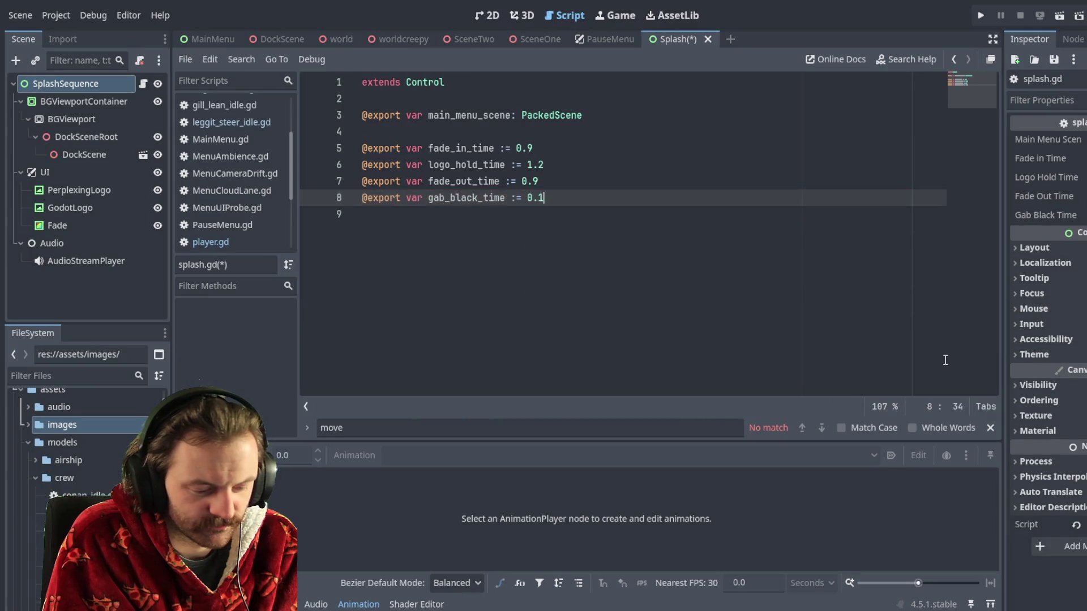
pyautogui.press('Return')
pyautogui.press('Return')
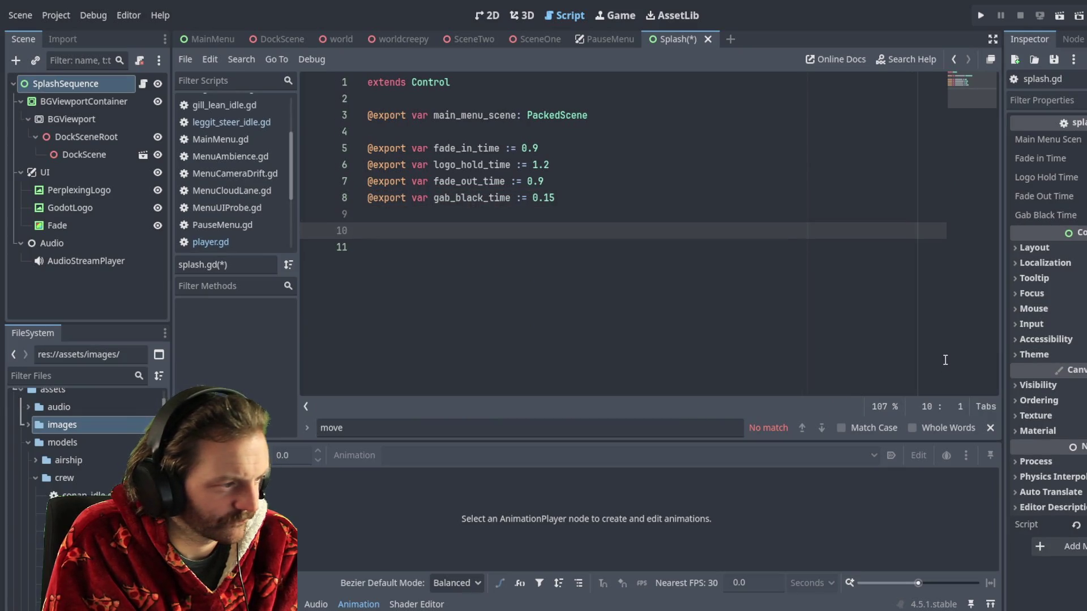
pyautogui.write('@onready')
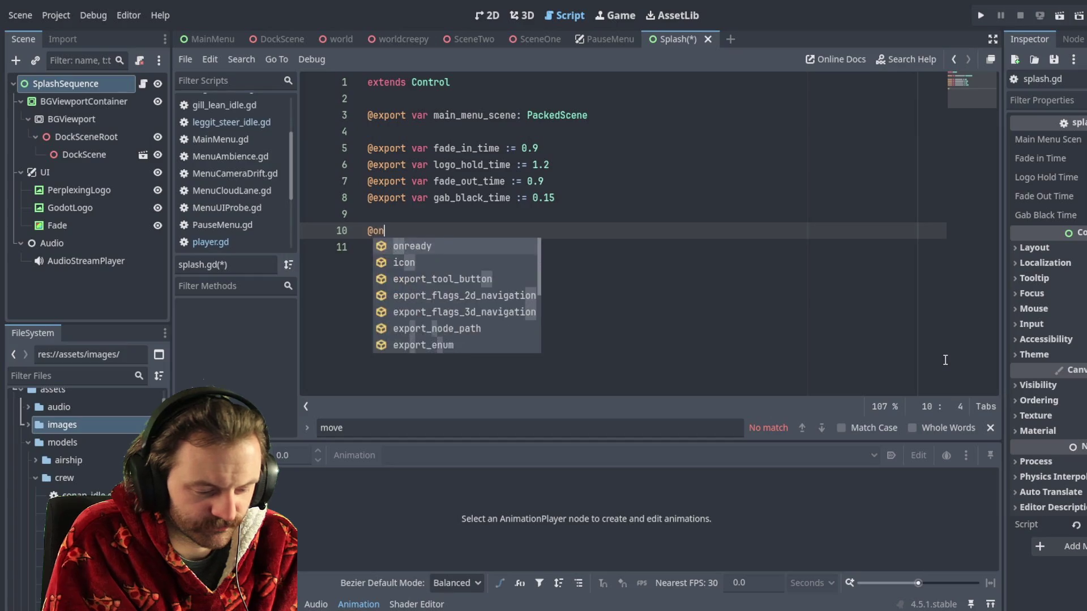
pyautogui.write('varperplex')
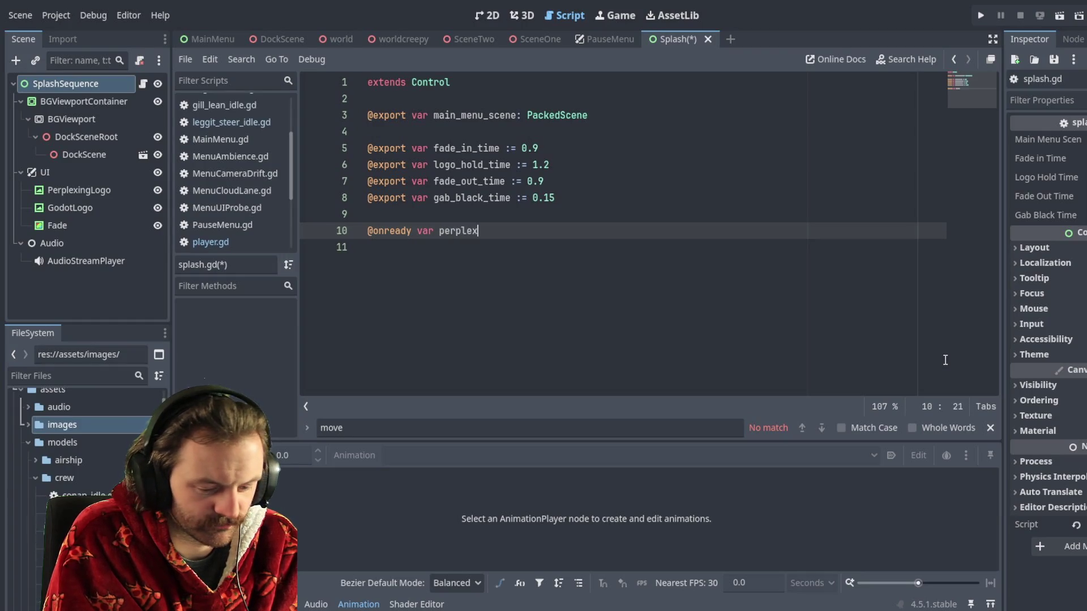
pyautogui.write('logo:')
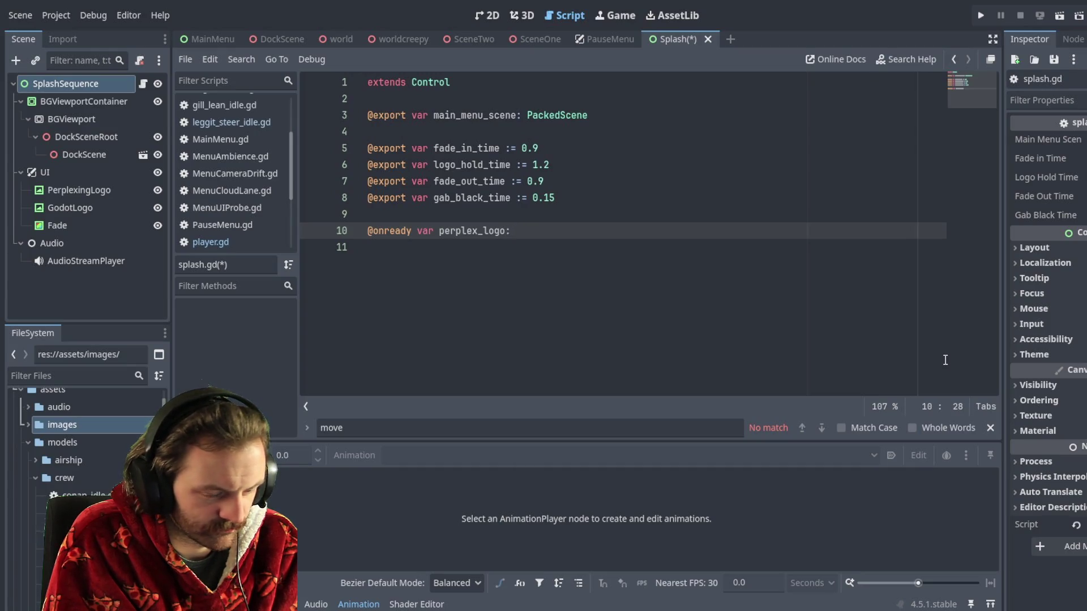
pyautogui.write('texture')
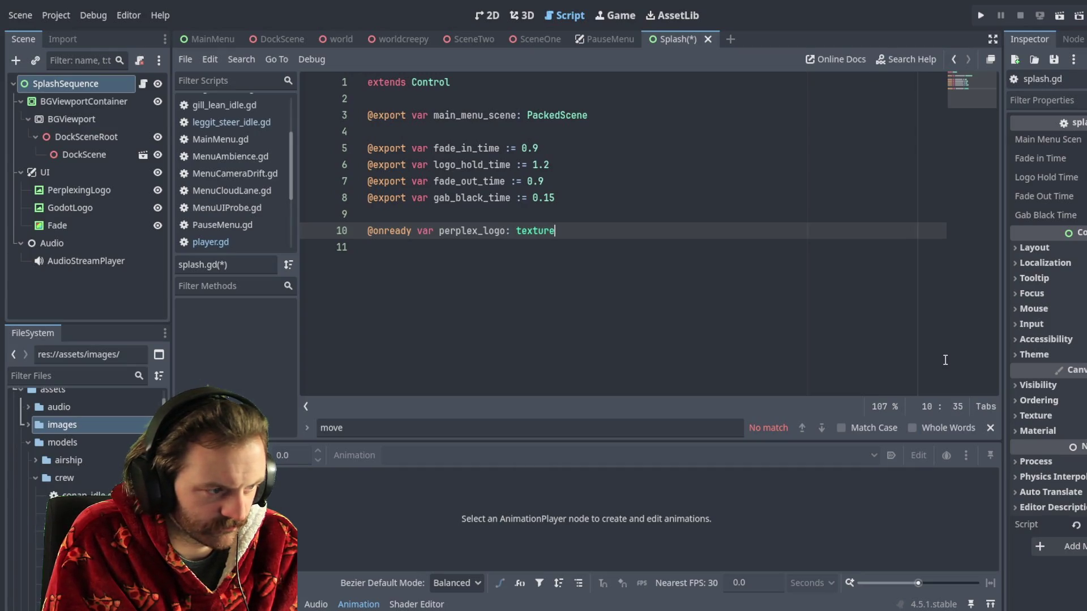
pyautogui.write('r')
pyautogui.press('Return')
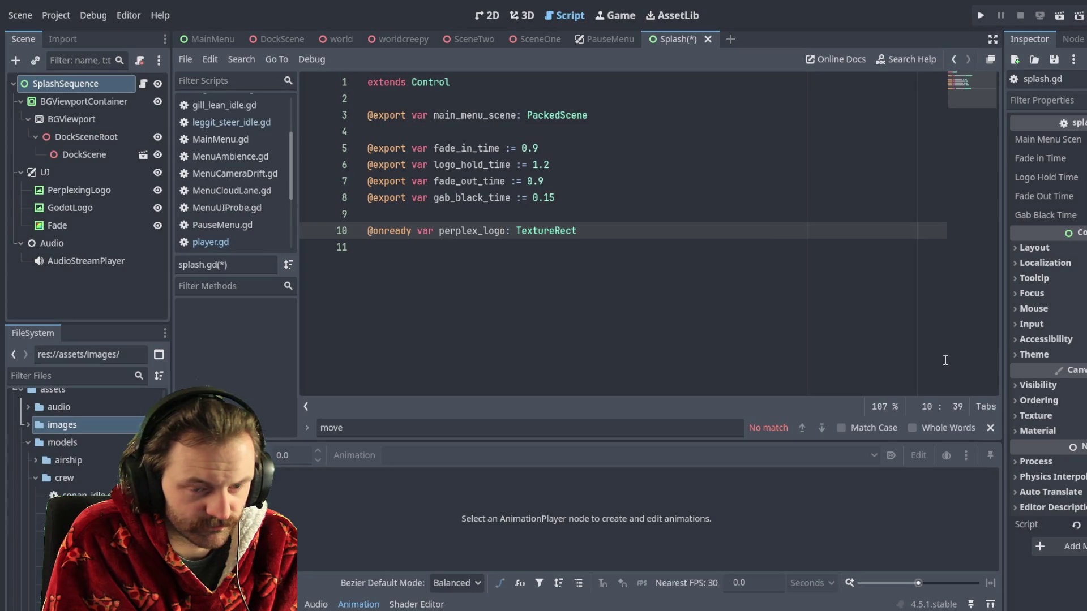
pyautogui.write('= %')
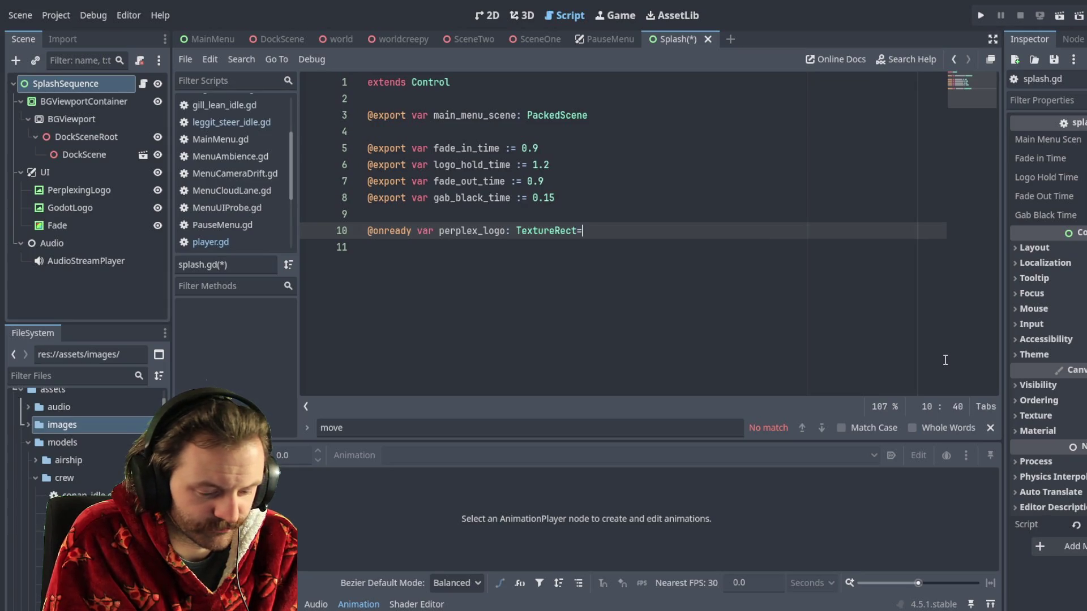
pyautogui.write('pe')
pyautogui.write('rplexing')
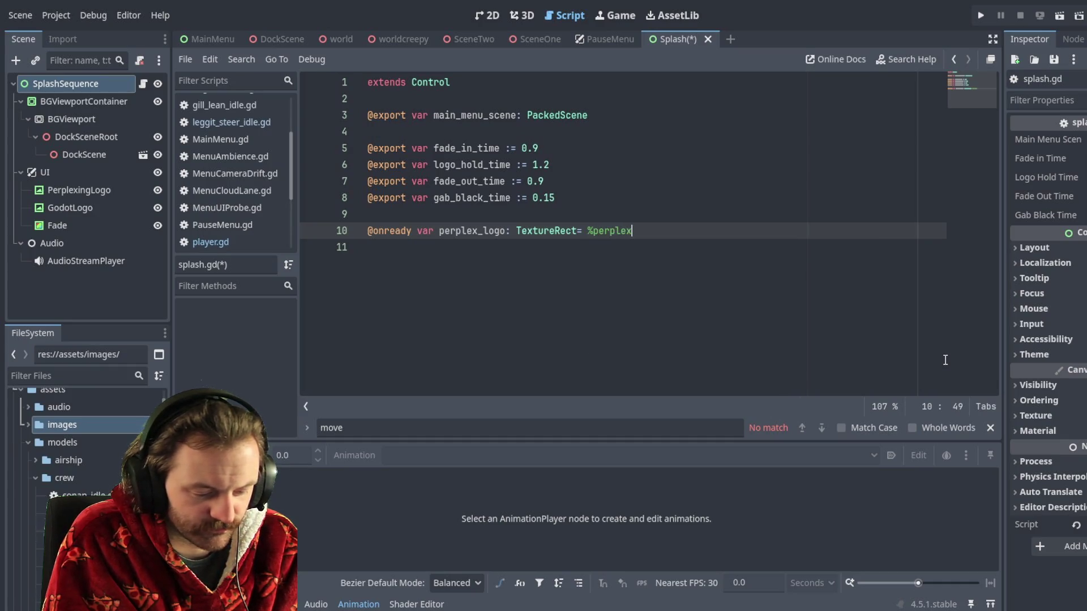
pyautogui.write('Logo')
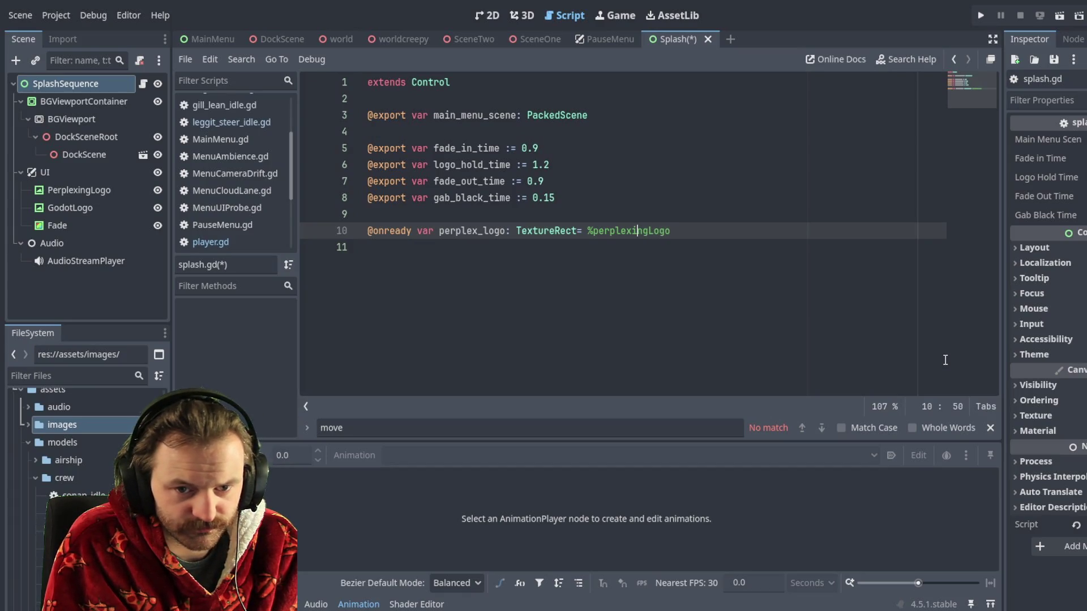
pyautogui.press('BackSpace')
pyautogui.write('P')
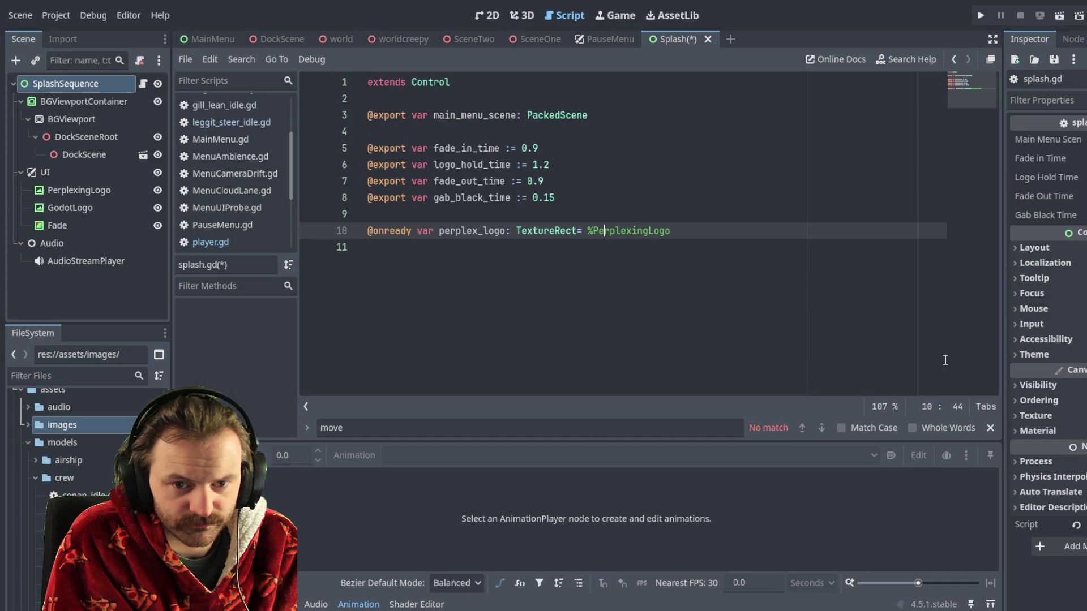
pyautogui.press('Down')
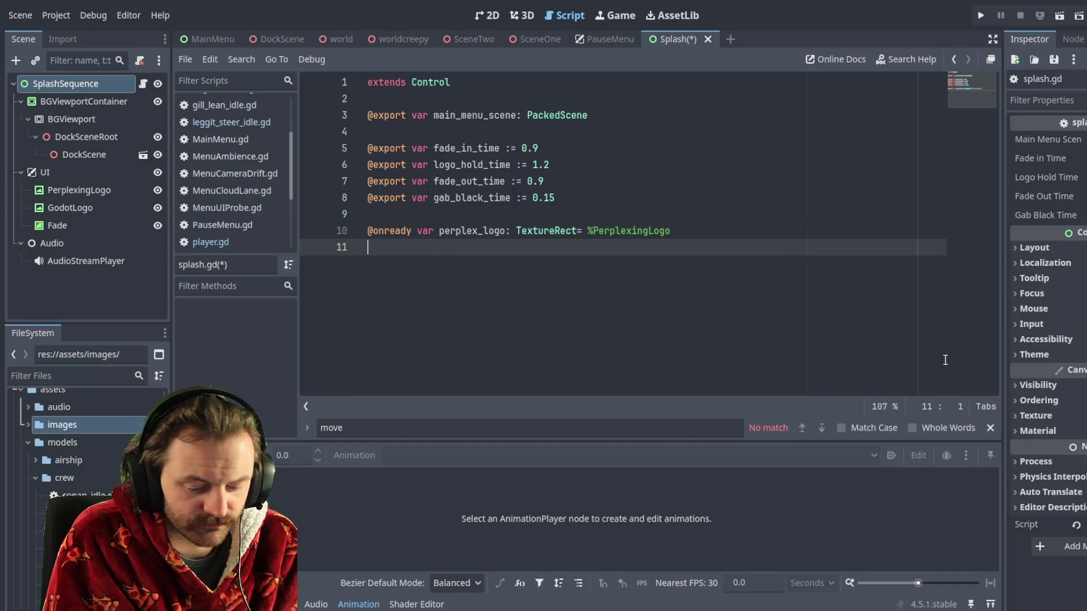
pyautogui.write('onreadt')
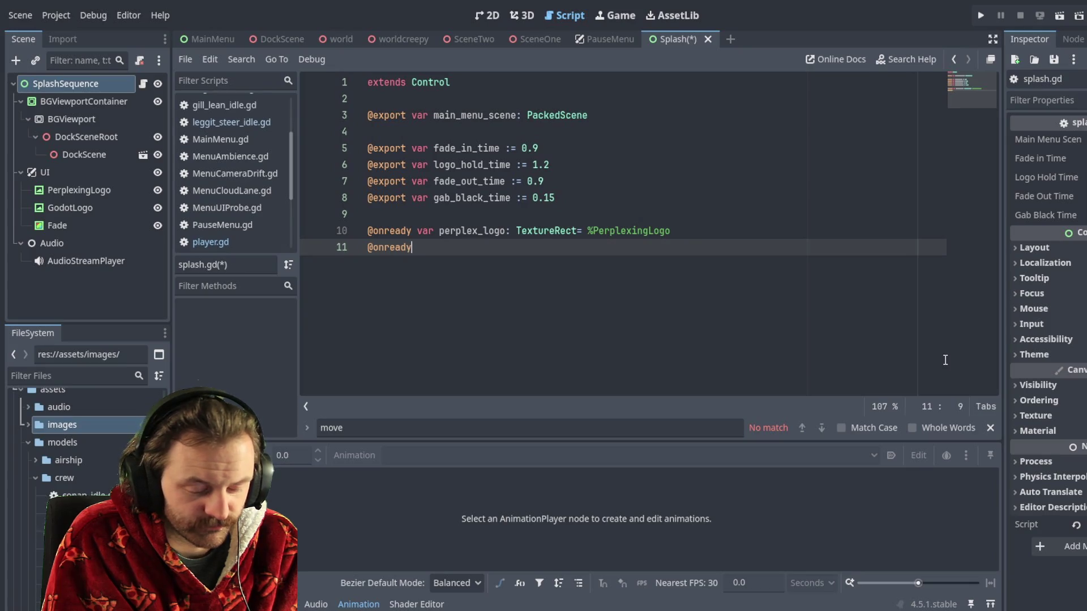
pyautogui.write(' var')
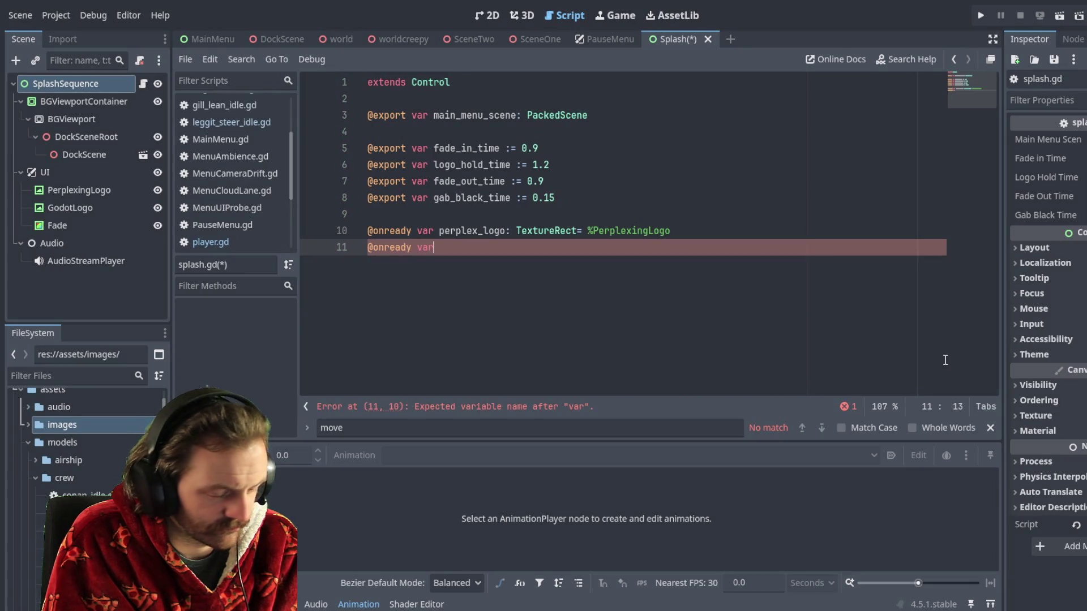
pyautogui.write('godot')
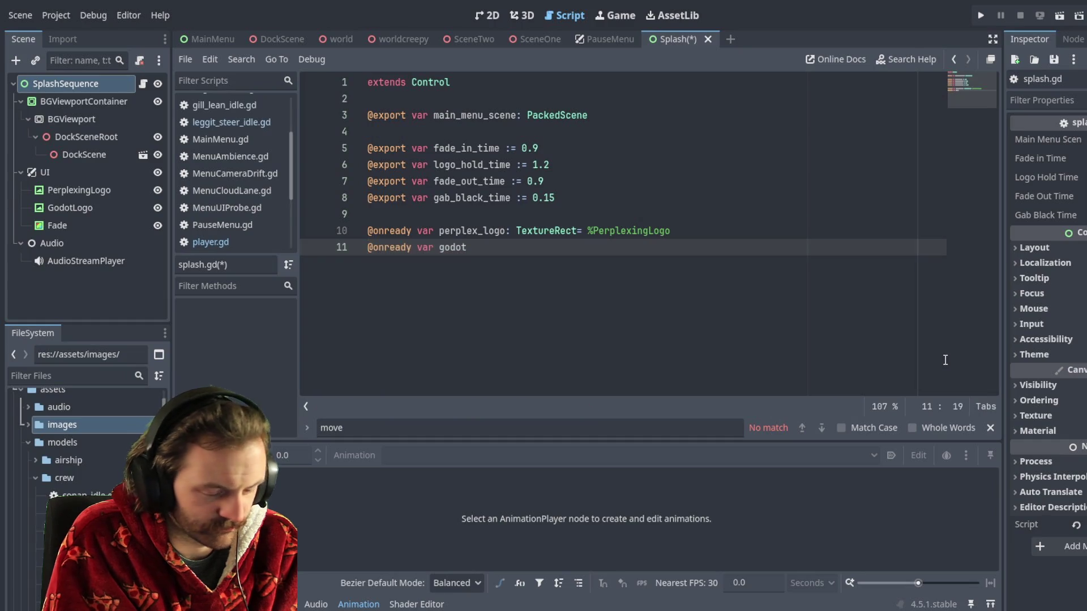
pyautogui.write('_logo')
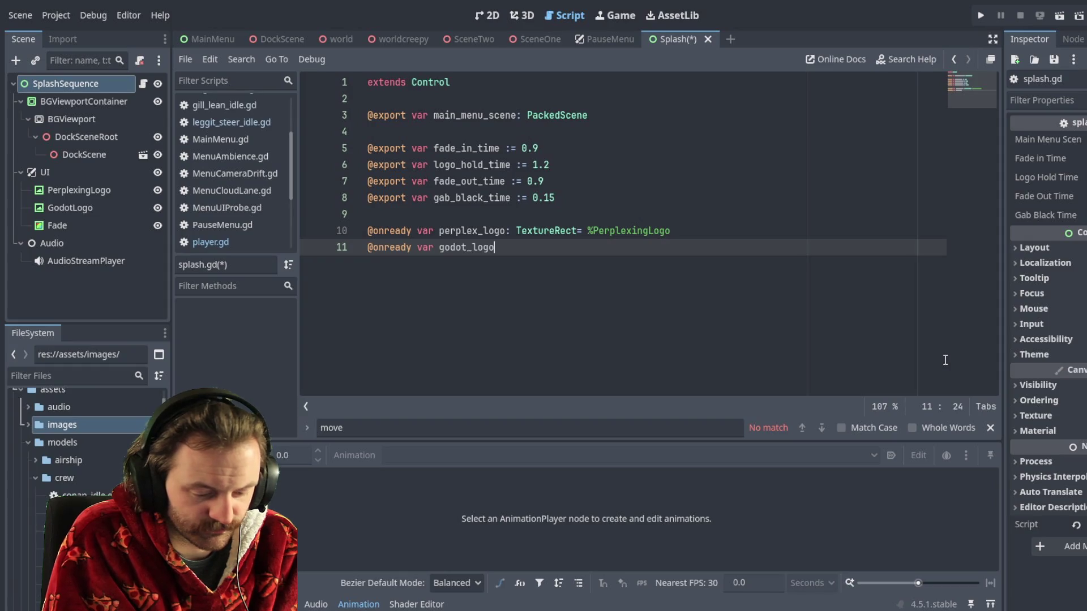
pyautogui.write('Tex')
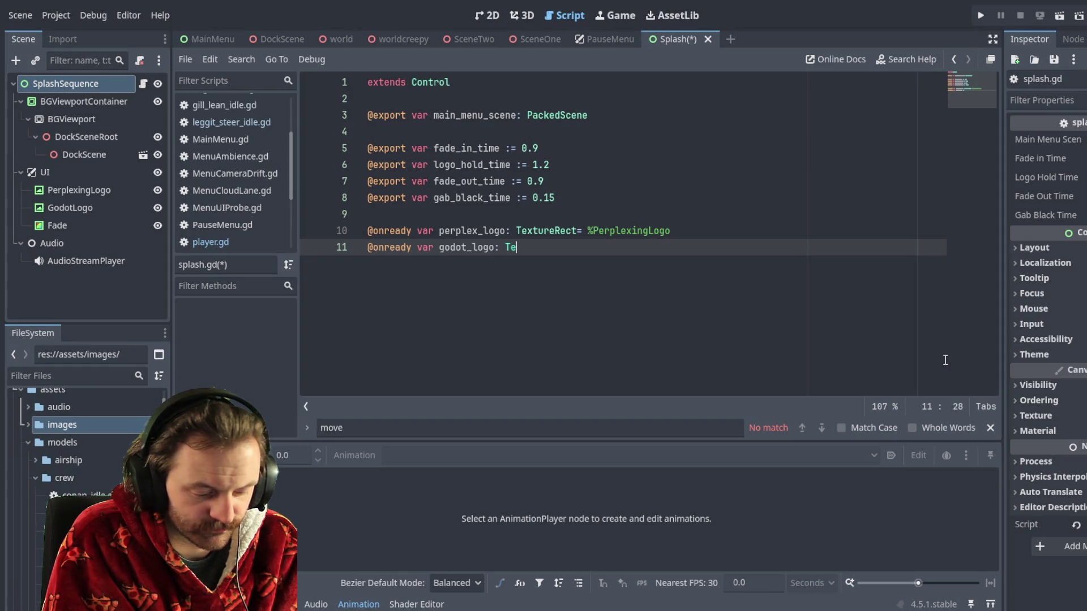
pyautogui.press('Return')
pyautogui.press('BackSpace')
pyautogui.press('BackSpace')
pyautogui.press('BackSpace')
pyautogui.press('BackSpace')
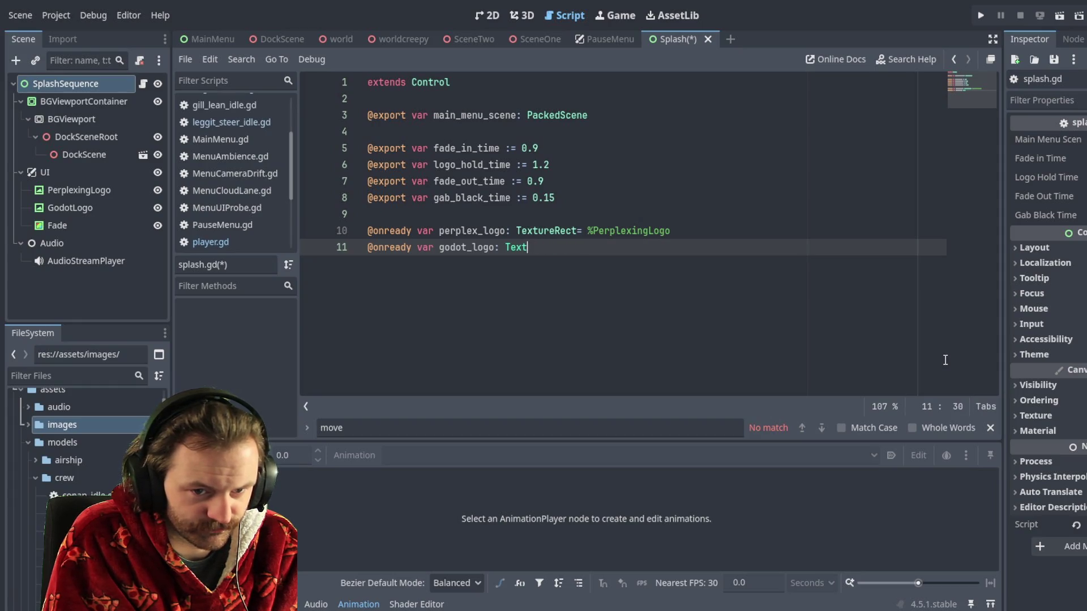
pyautogui.write('ureRect = %')
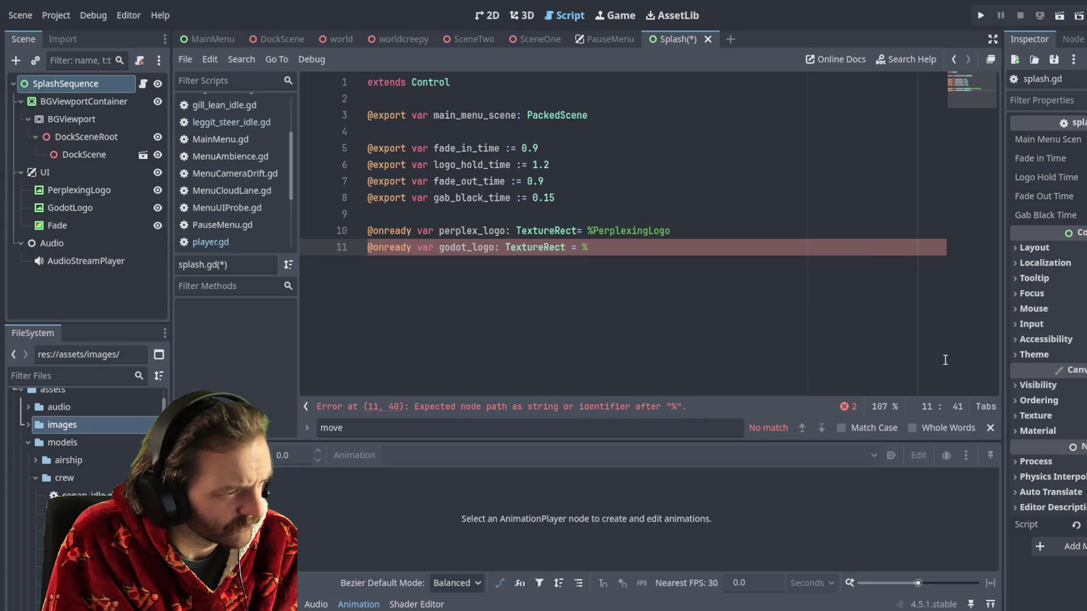
pyautogui.write('Godotlo')
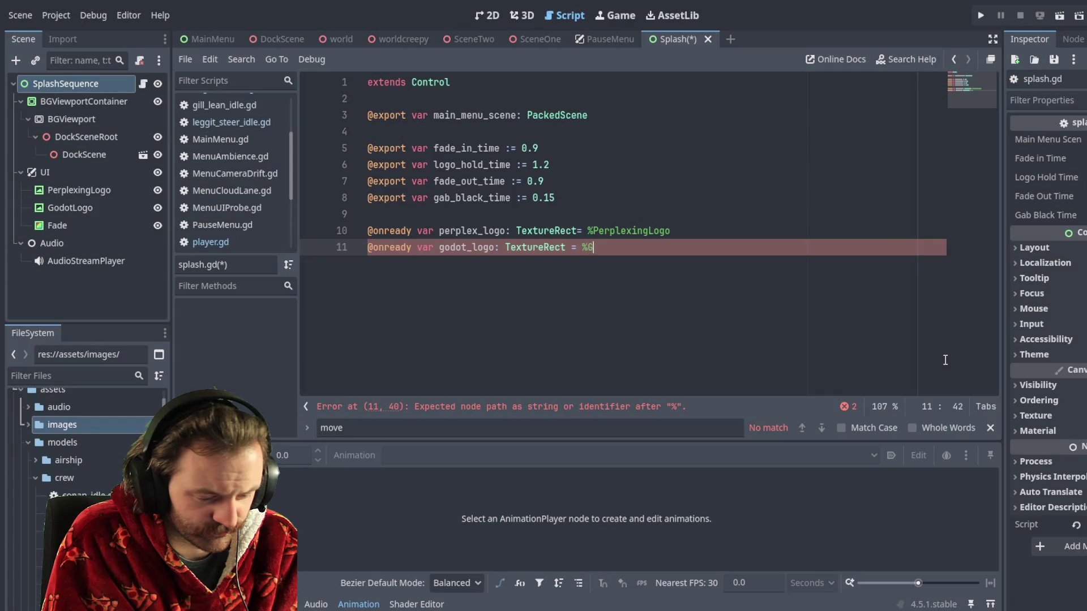
pyautogui.press('BackSpace')
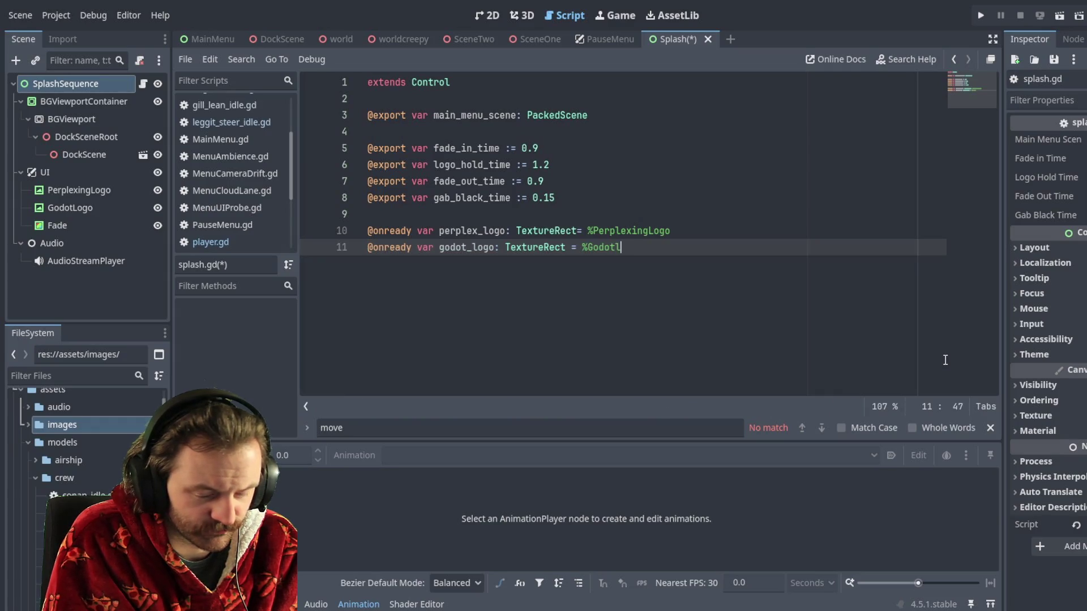
pyautogui.press('BackSpace')
pyautogui.write('Logo')
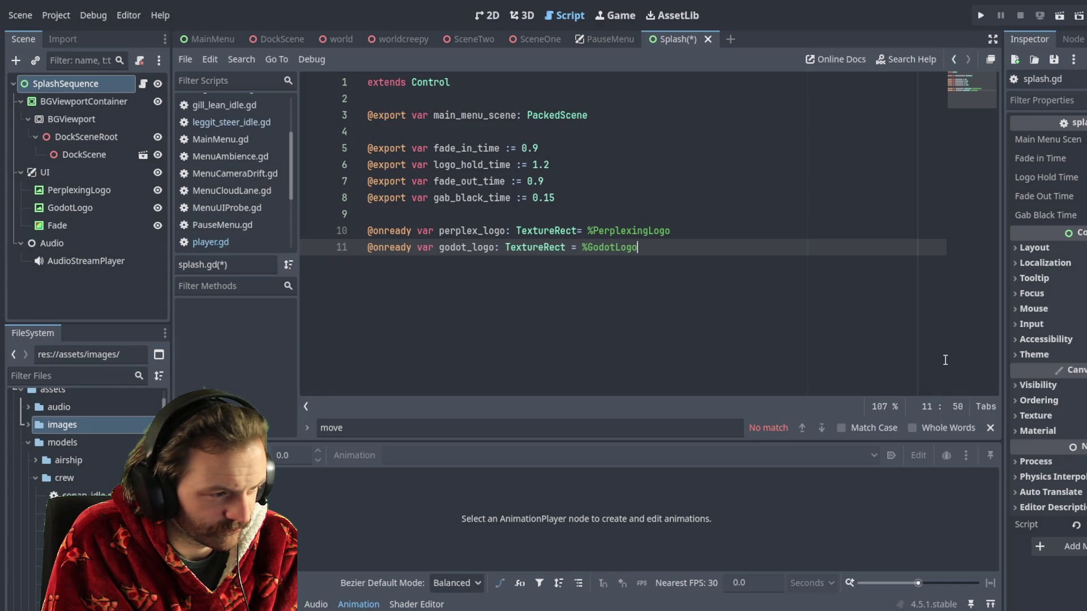
# Dismiss the leftover suggestion on line 10 and start a new line after godot_logo.
pyautogui.press('Up')
pyautogui.press('Left')
pyautogui.press('Left')
pyautogui.press('Left')
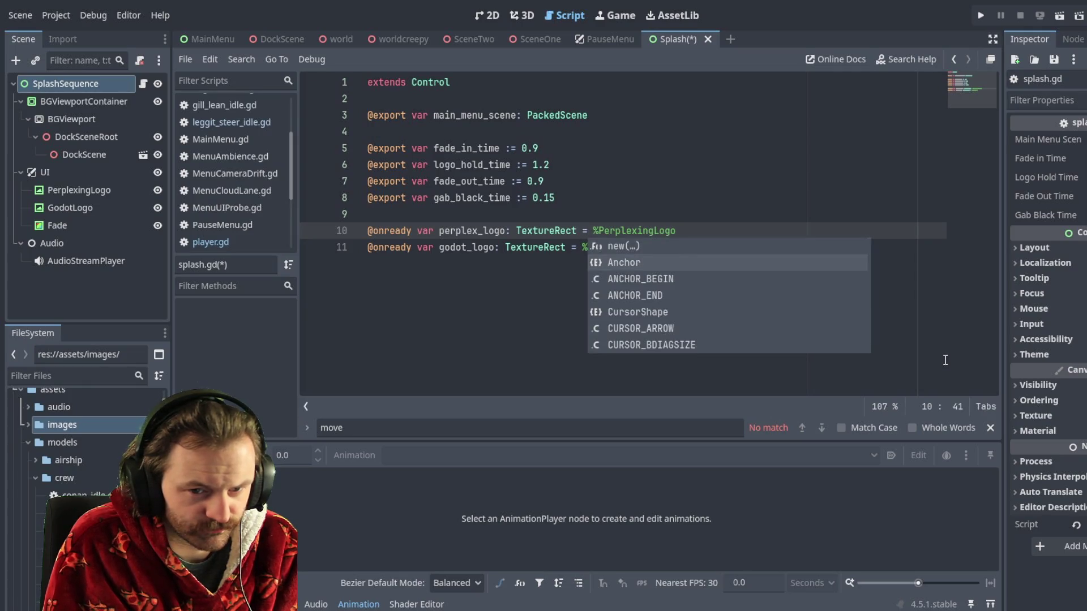
pyautogui.press('BackSpace')
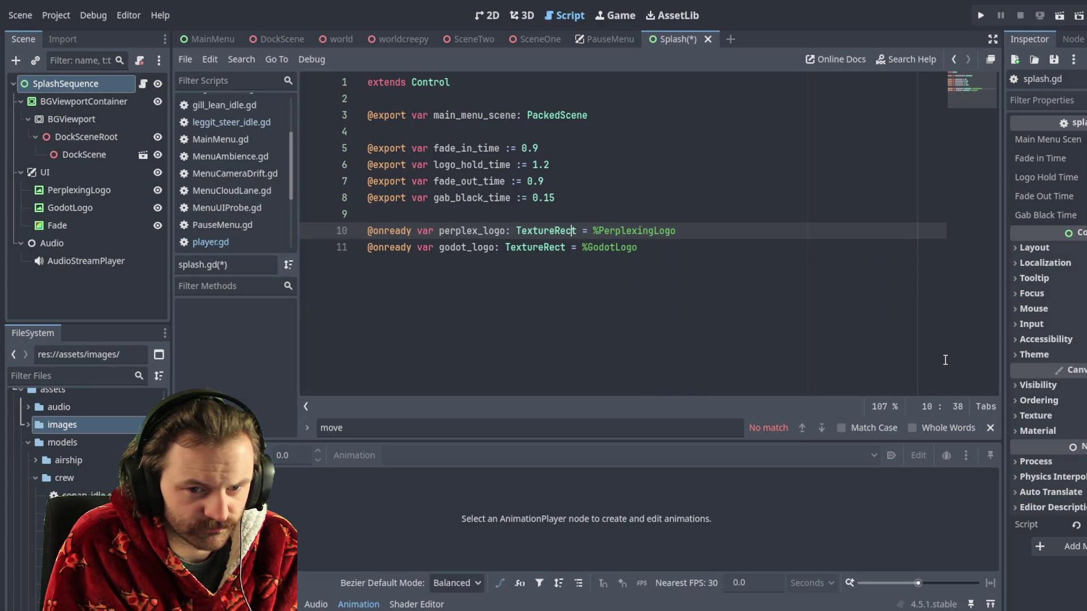
pyautogui.press('Down')
pyautogui.press('Right')
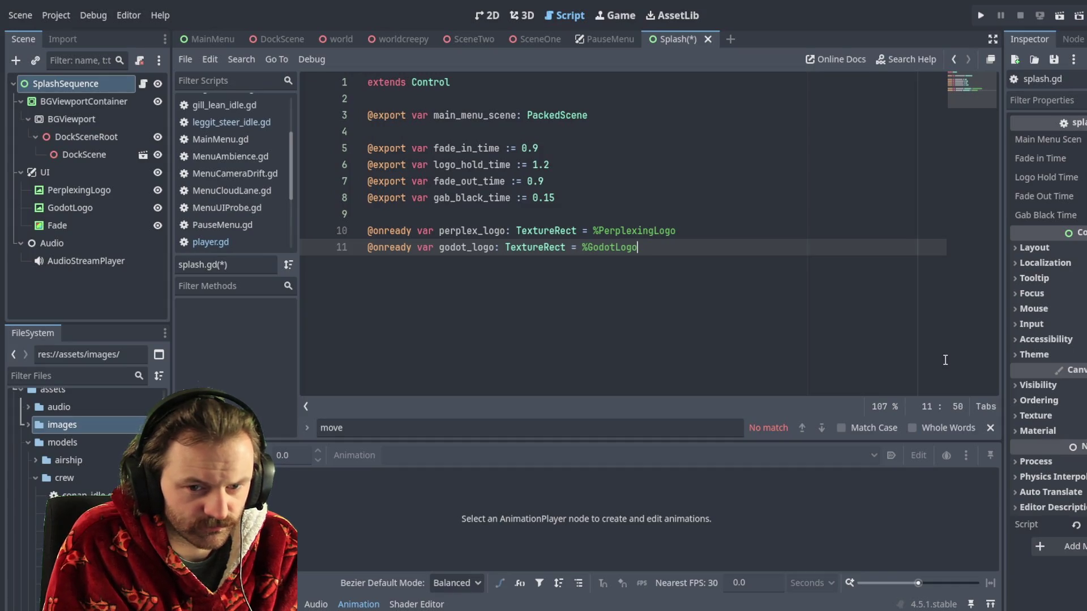
pyautogui.press('Return')
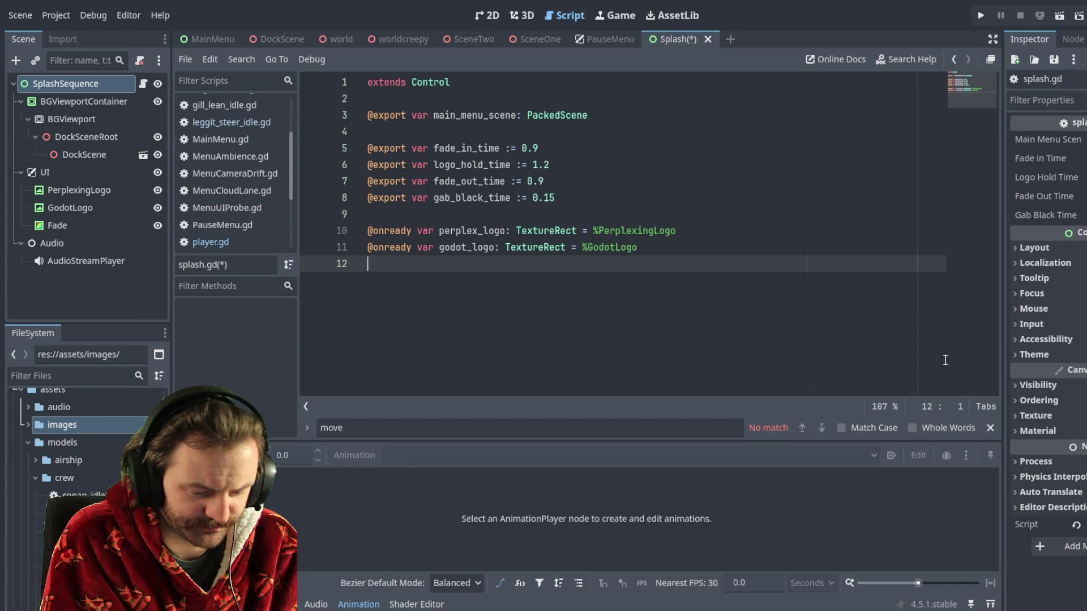
pyautogui.write('@')
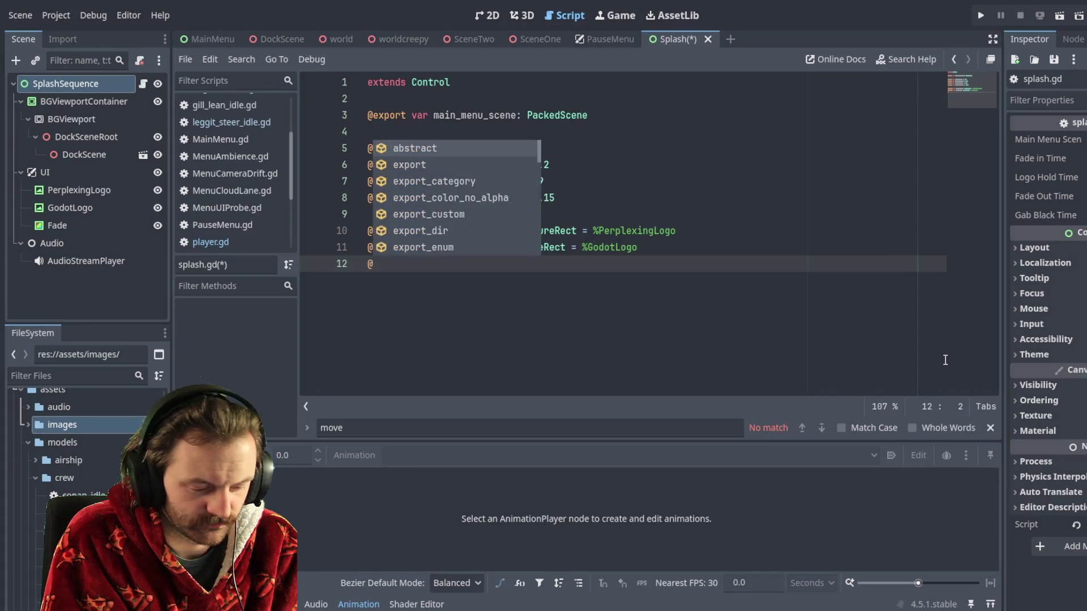
pyautogui.write('onready ')
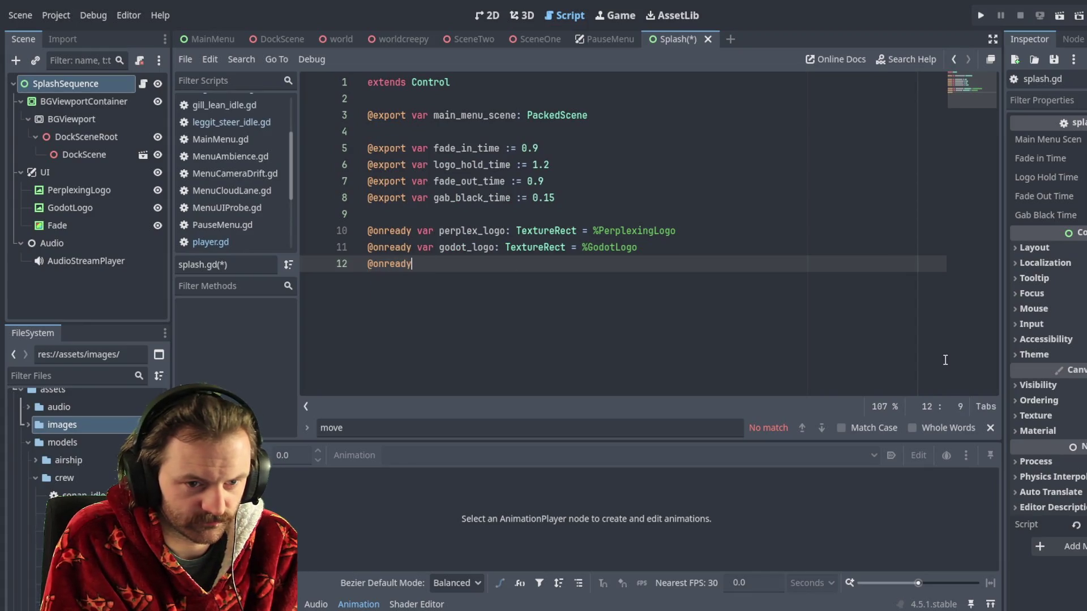
pyautogui.write('var')
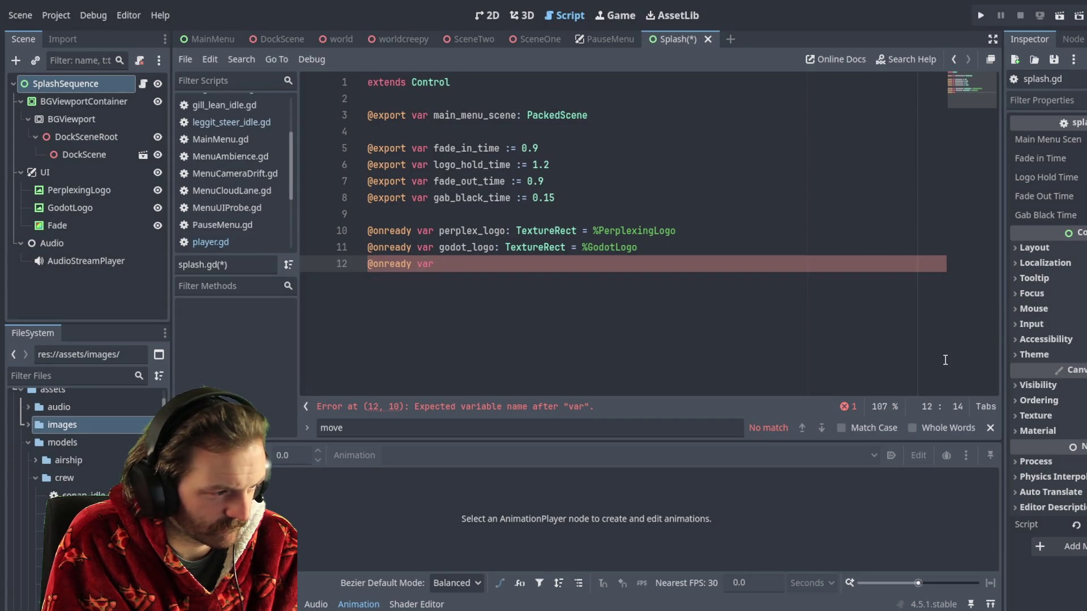
pyautogui.write('fade')
pyautogui.press('BackSpace')
pyautogui.write(': ')
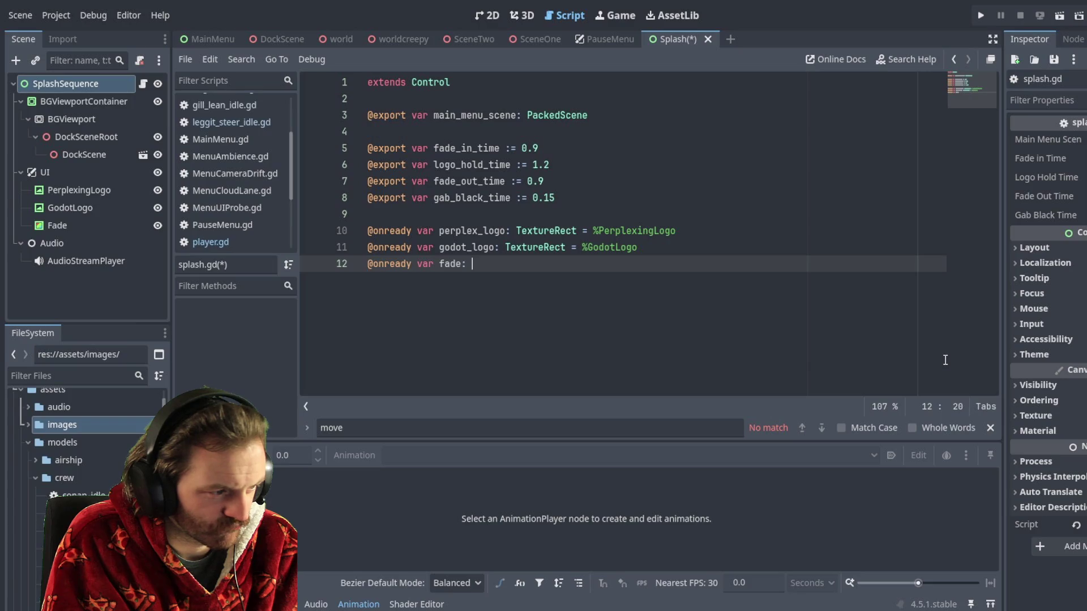
pyautogui.write('Colorr')
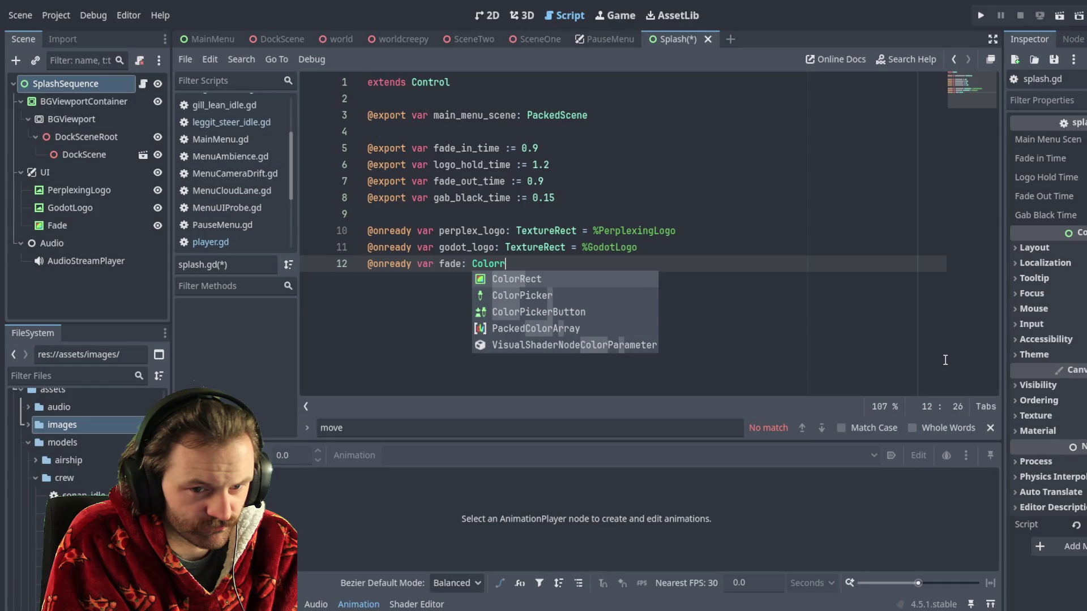
pyautogui.press('Return')
pyautogui.write('= ')
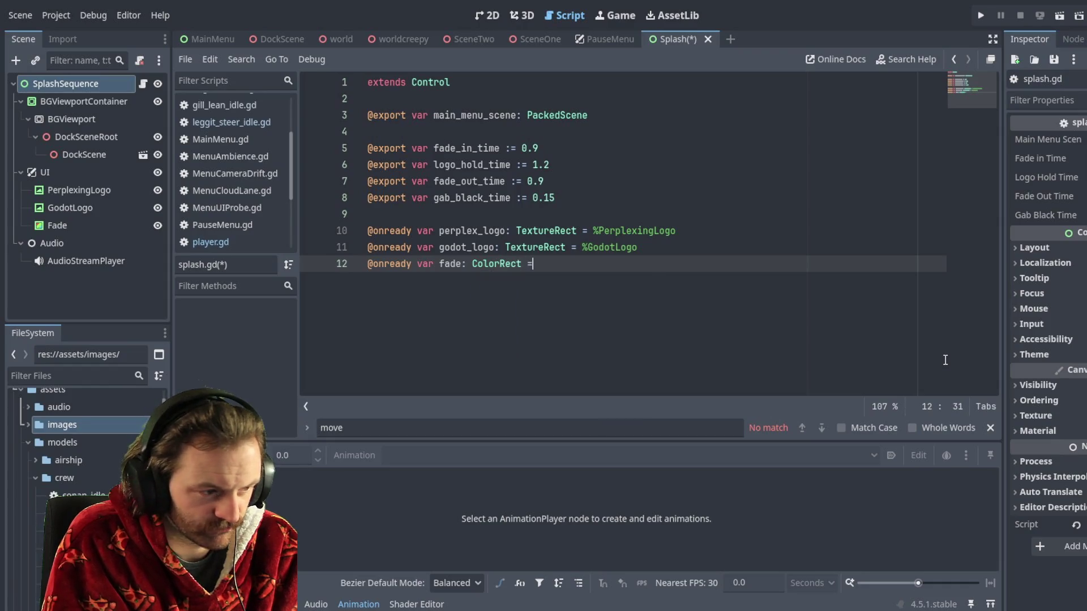
pyautogui.write('%fa')
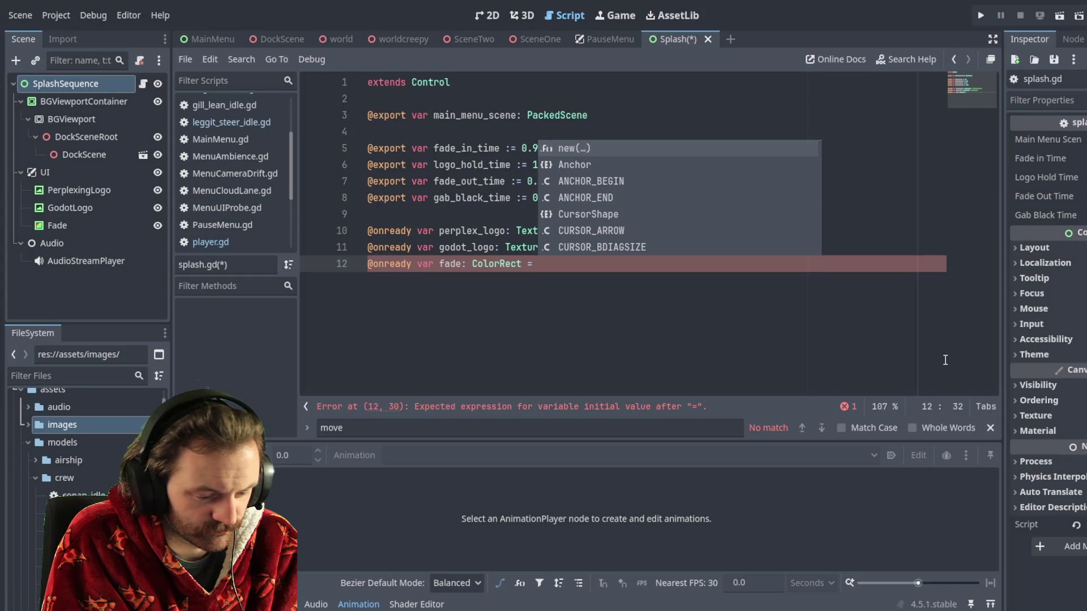
pyautogui.write('de')
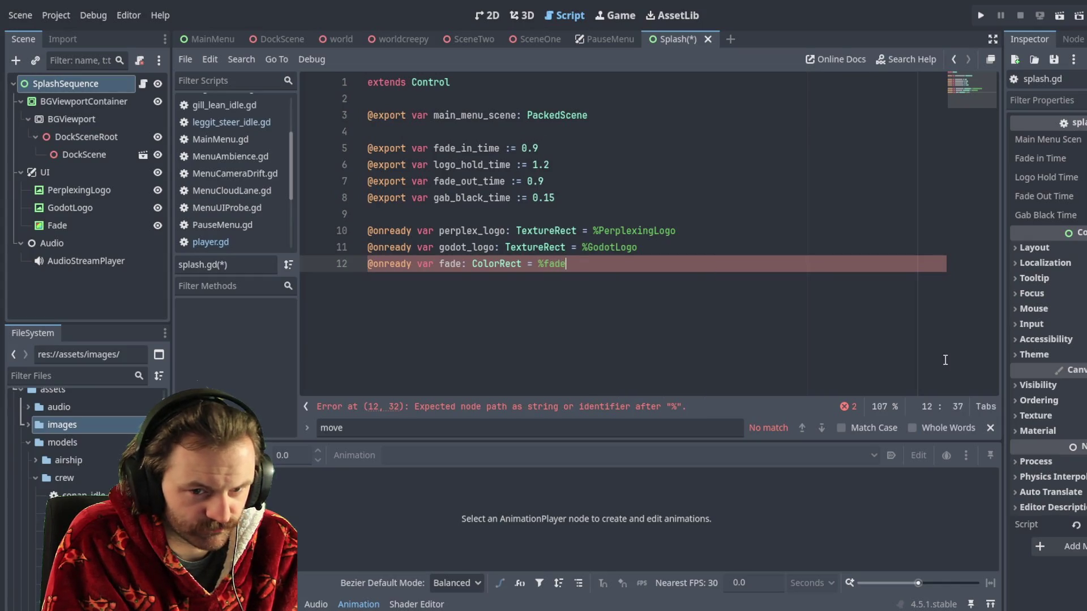
pyautogui.press('BackSpace')
pyautogui.press('BackSpace')
pyautogui.press('BackSpace')
pyautogui.write('Fade')
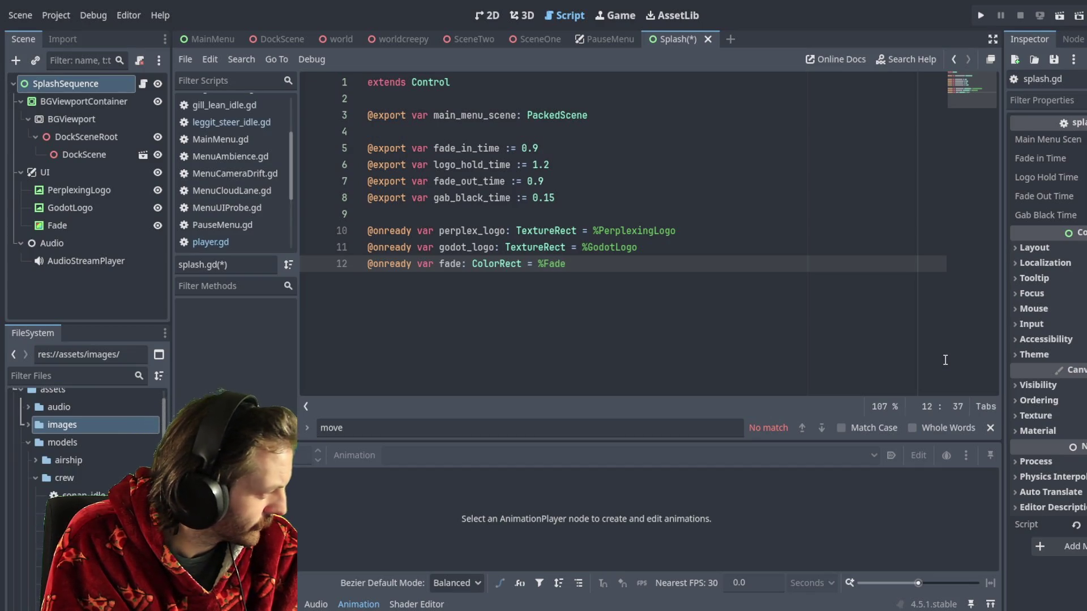
pyautogui.press('Return')
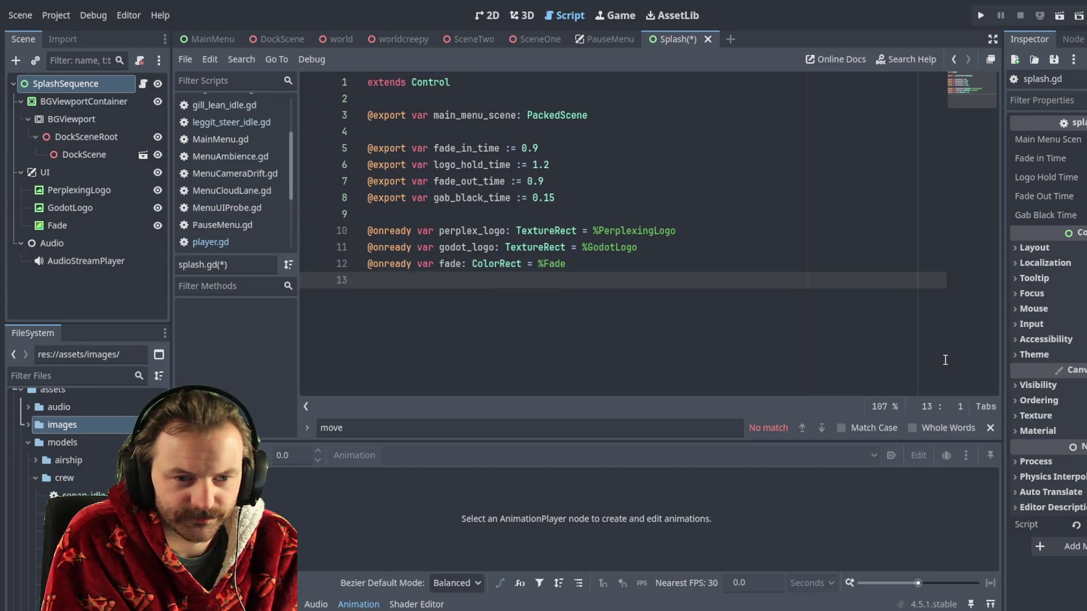
pyautogui.write('@onready var ')
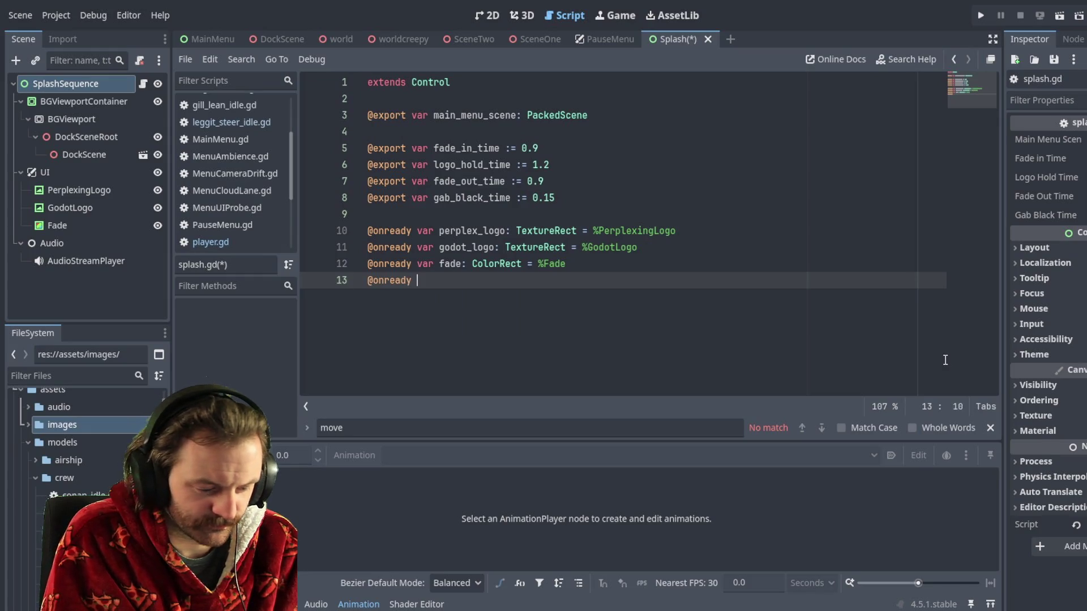
pyautogui.write('dock_')
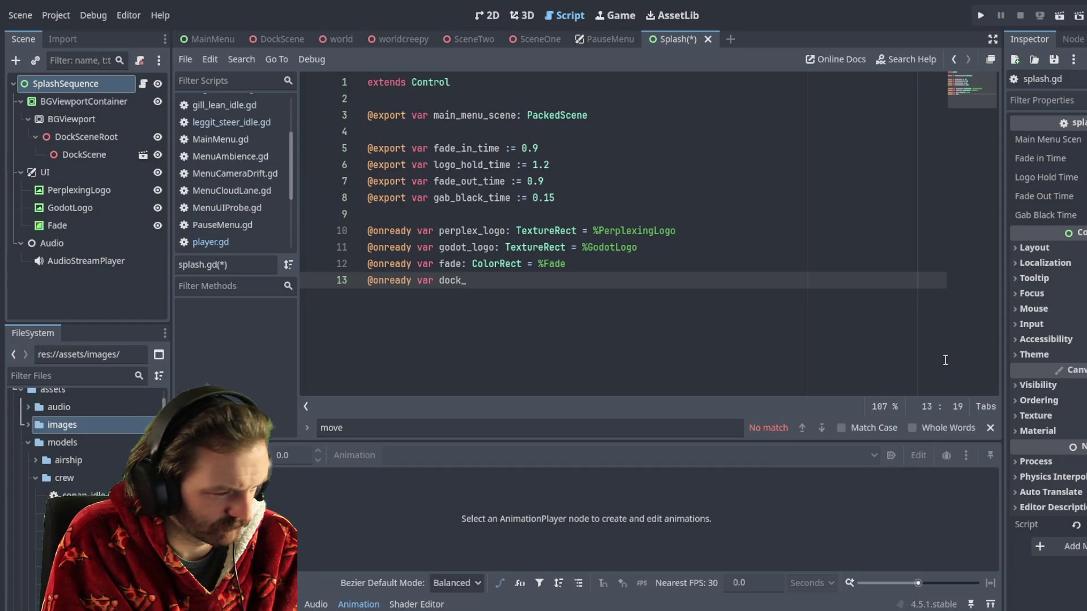
pyautogui.write('audio: Audio')
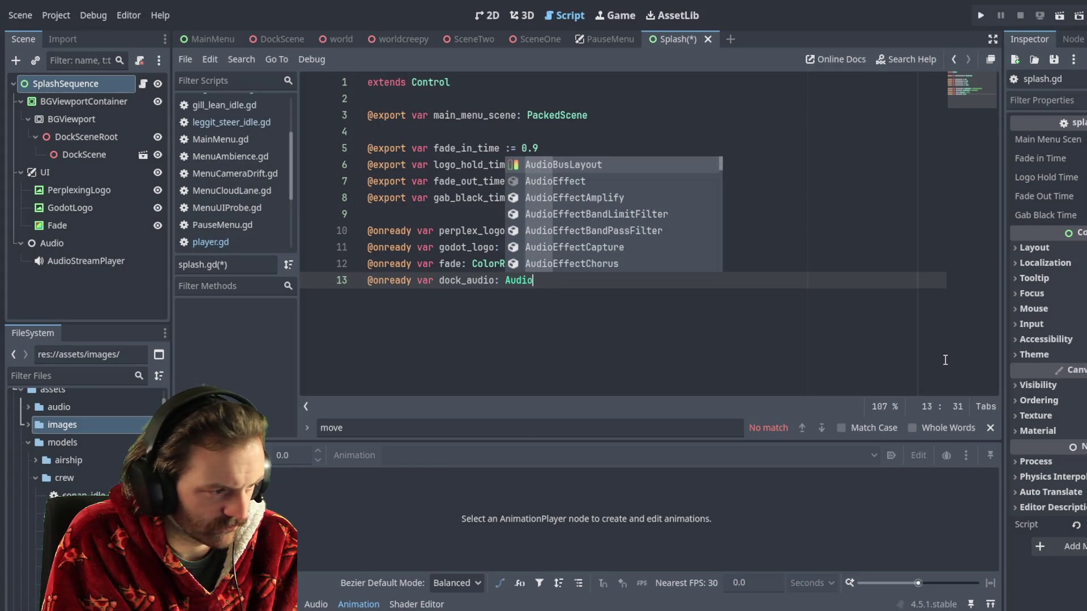
pyautogui.write('Stream')
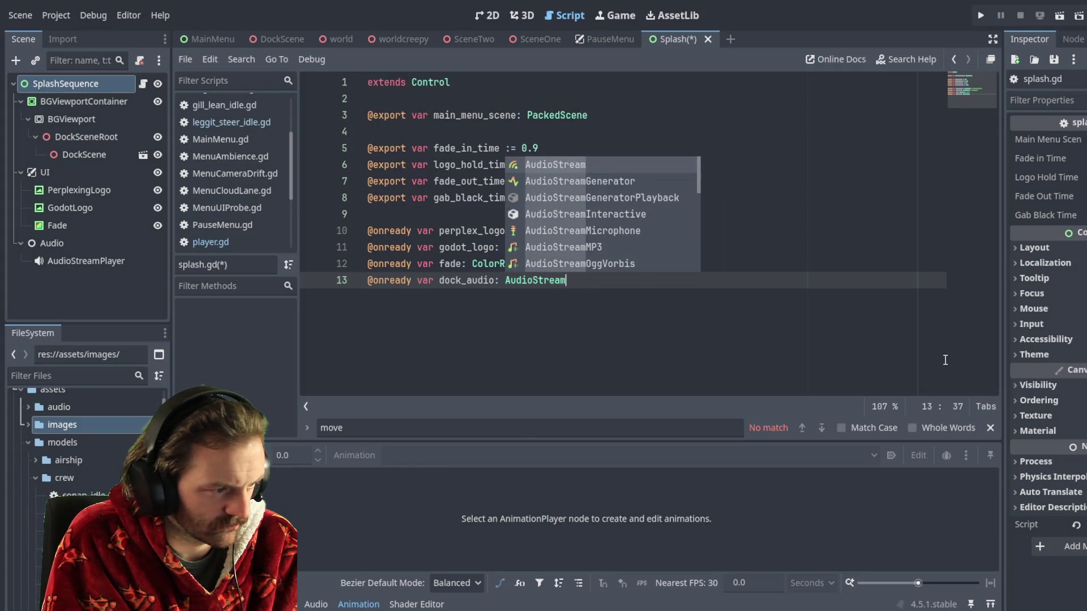
pyautogui.write('Playback')
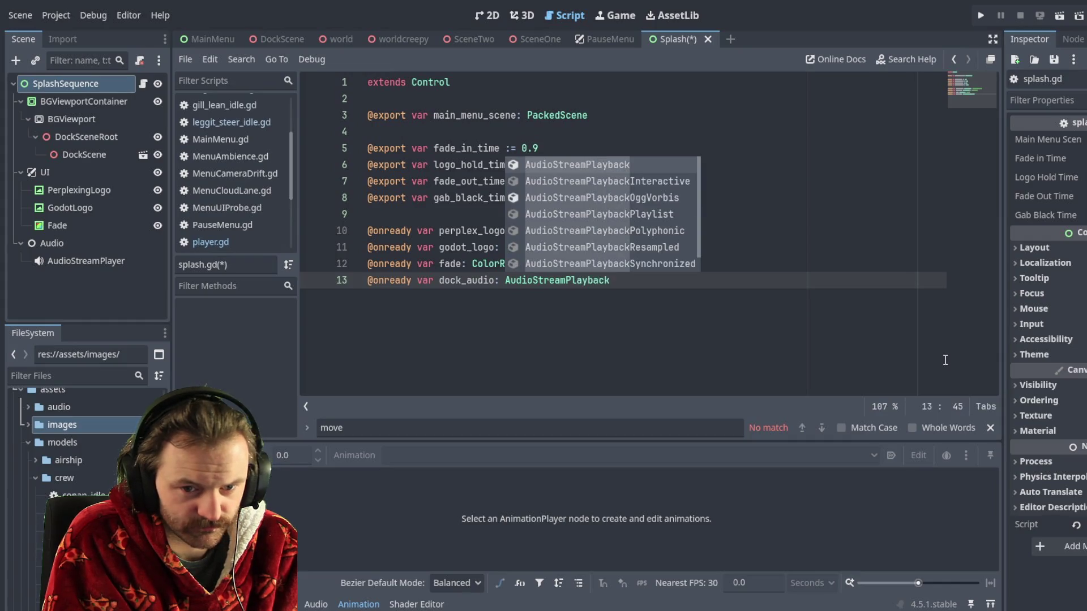
pyautogui.press('BackSpace')
pyautogui.press('BackSpace')
pyautogui.press('BackSpace')
pyautogui.write('er')
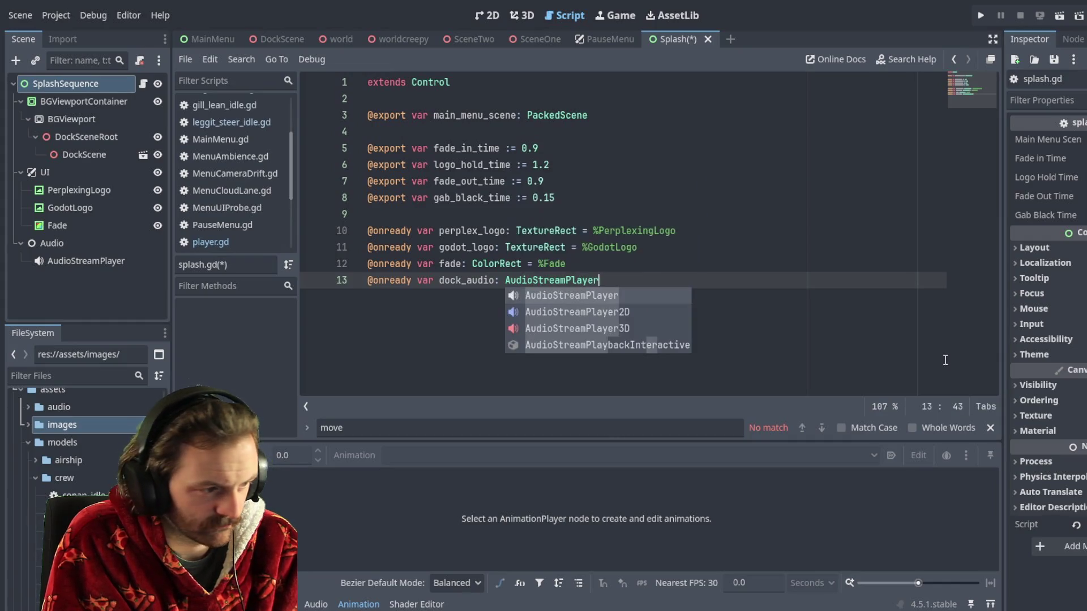
pyautogui.write(' = ')
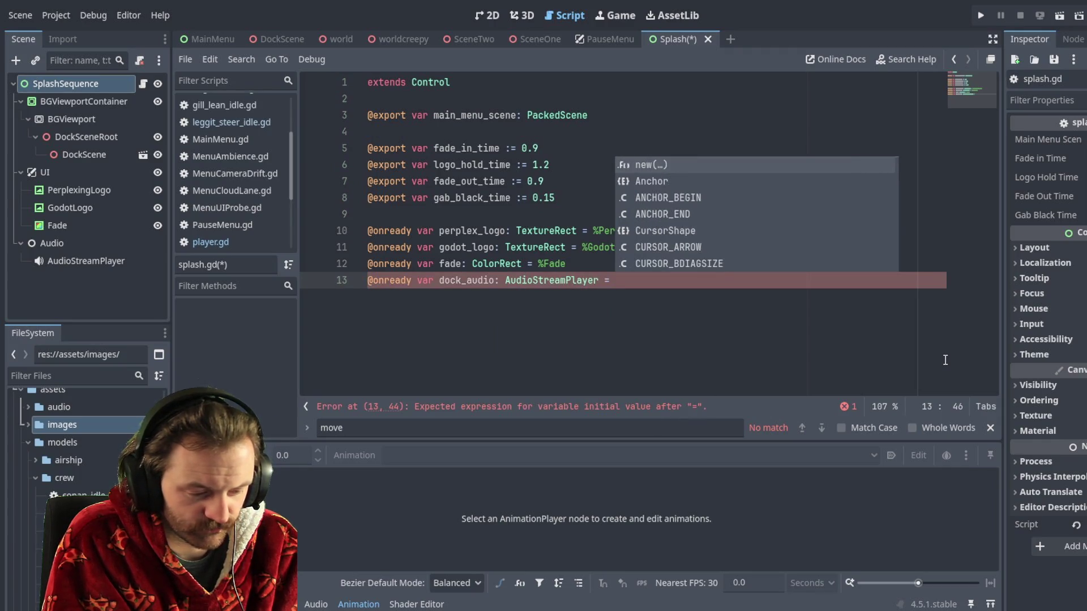
pyautogui.write('%DockA')
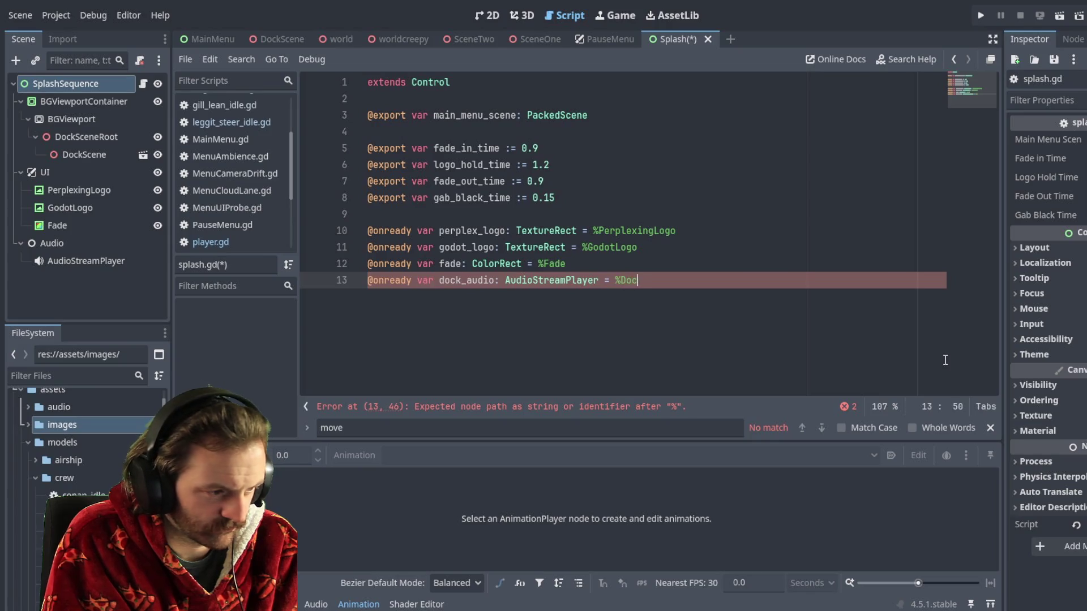
pyautogui.write('mbiance')
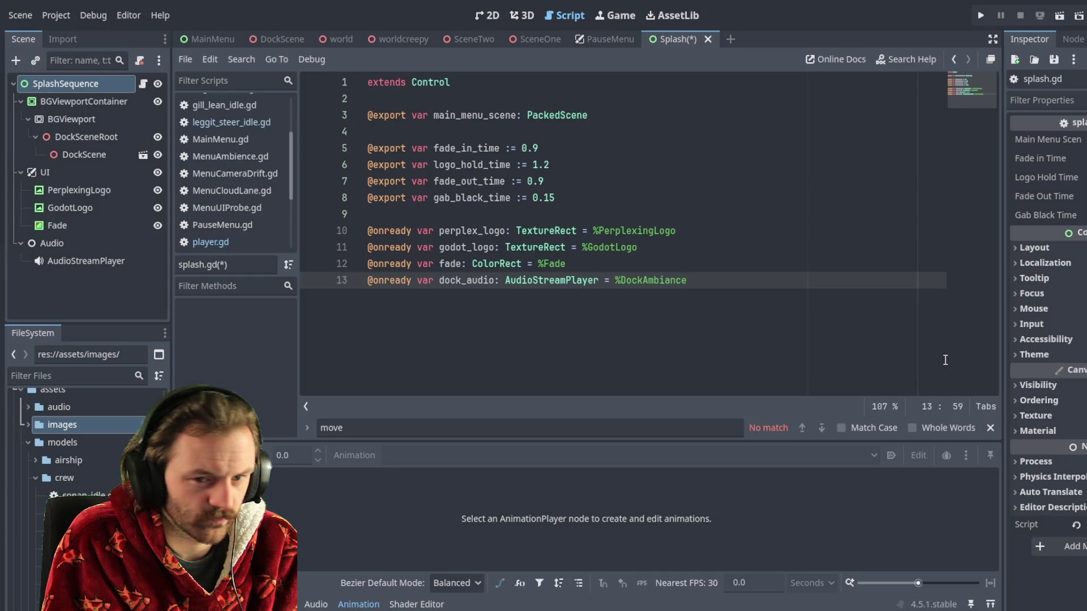
pyautogui.press('Return')
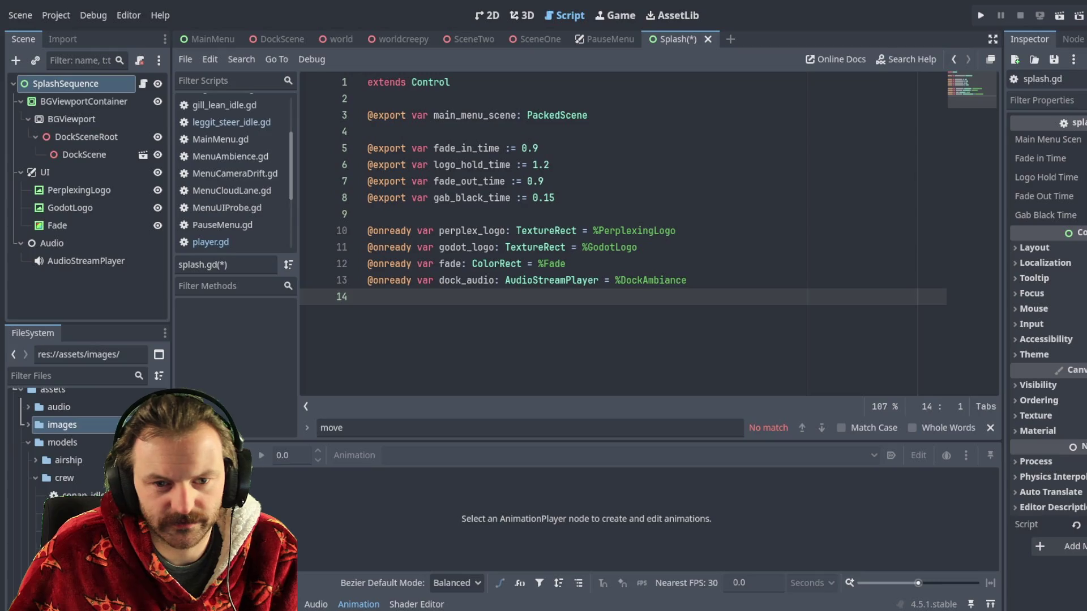
# Rename the audio player node to DockAmbiance, then add blank lines after line 13.
pyautogui.doubleClick(655, 282)
pyautogui.hotkey('ctrl', 'c')
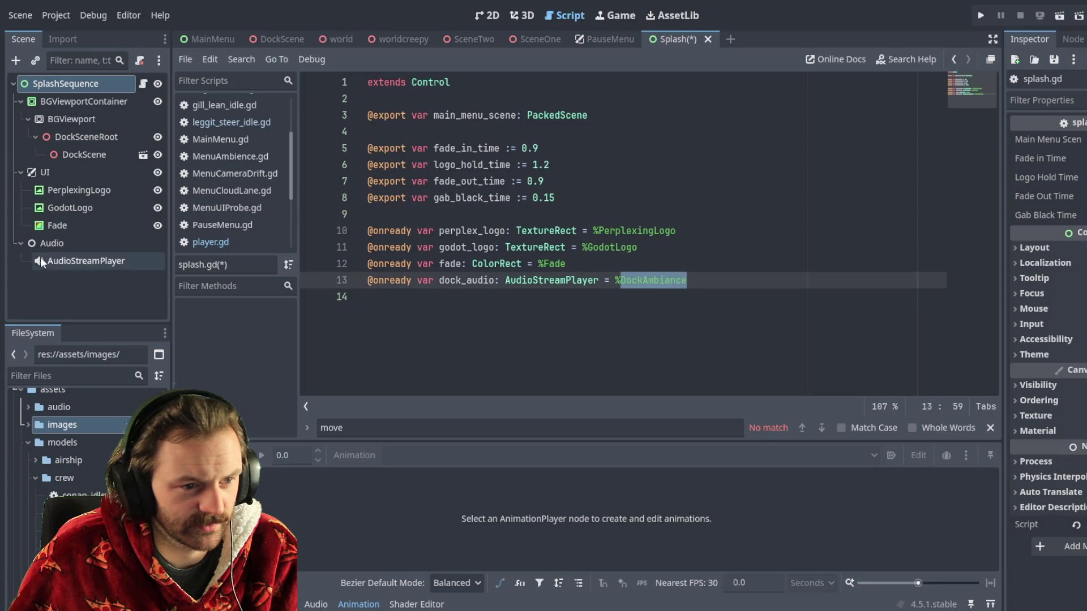
pyautogui.doubleClick(67, 264)
pyautogui.hotkey('ctrl', 'v')
pyautogui.press('Return')
pyautogui.click(700, 280)
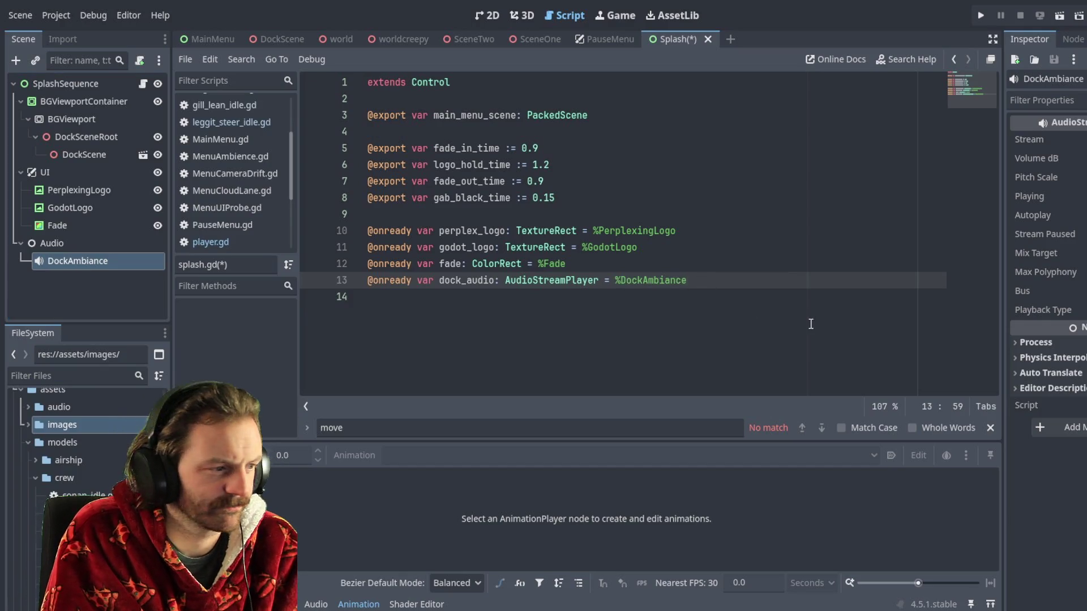
pyautogui.press('Return')
pyautogui.press('Return')
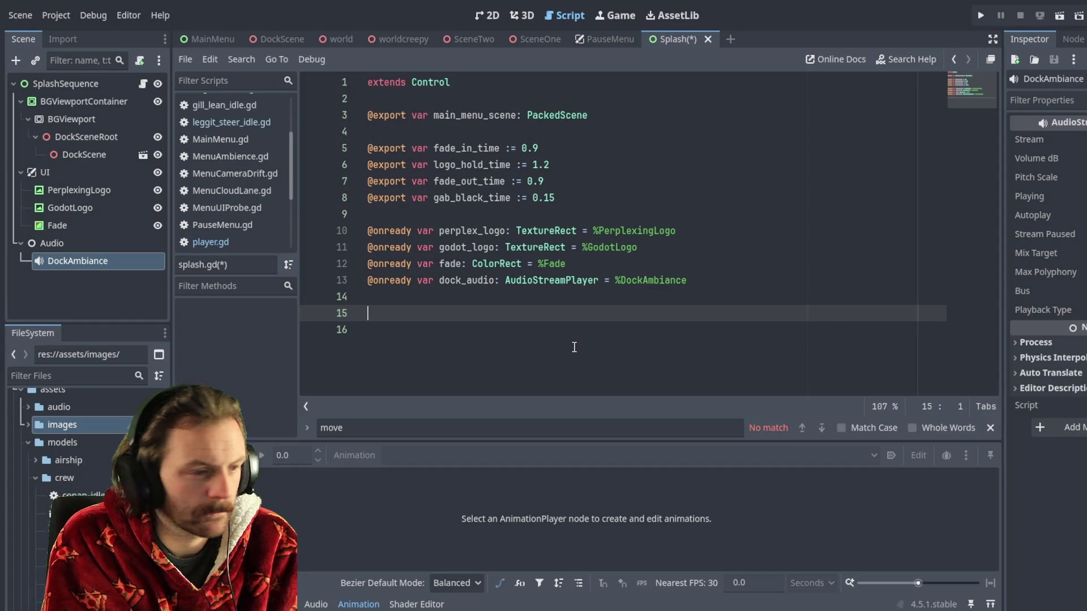
# Declare 'var _skipping := false' on line 15, then begin the 'func _ready()' line below.
pyautogui.write('V')
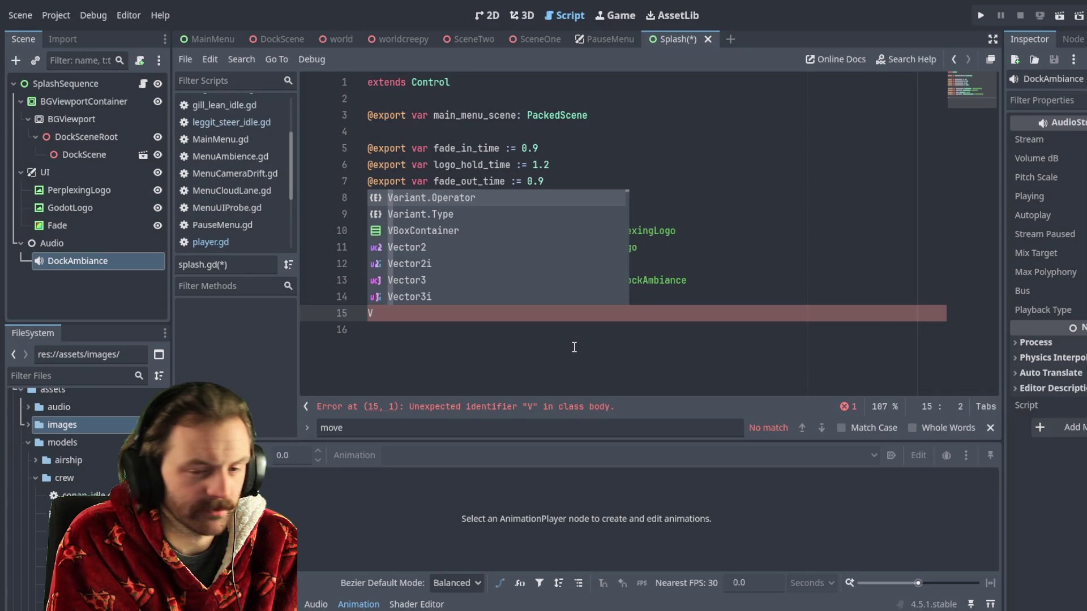
pyautogui.press('BackSpace')
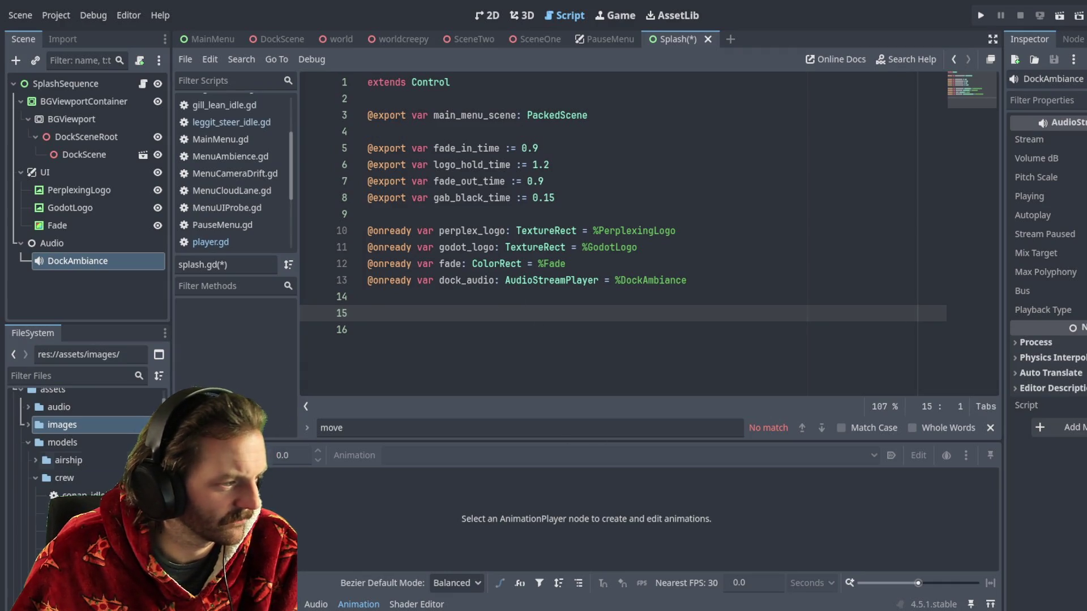
pyautogui.press('Down')
pyautogui.click(422, 311)
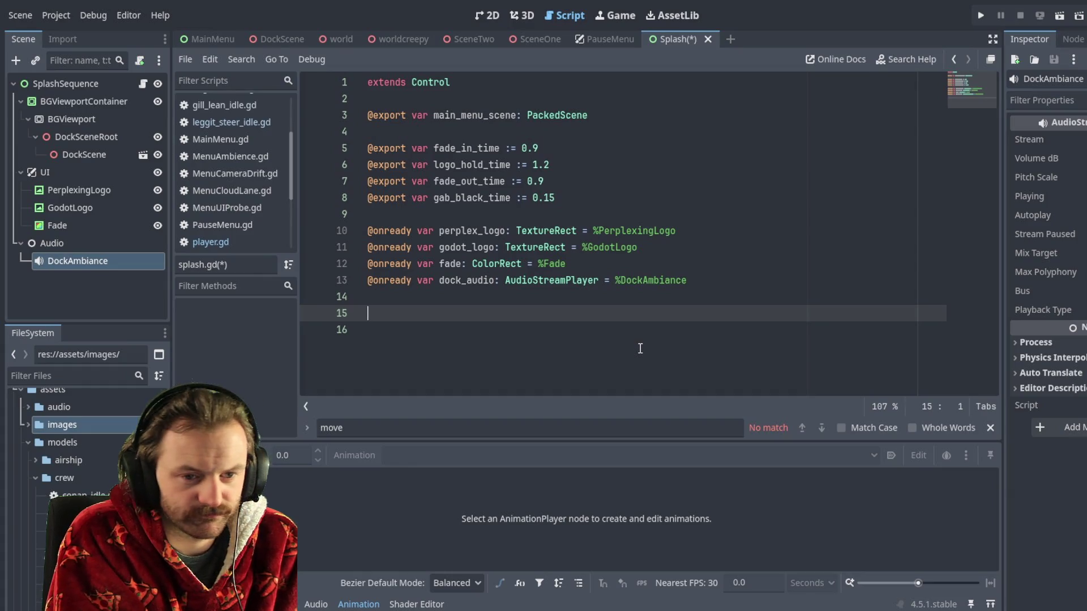
pyautogui.write('var')
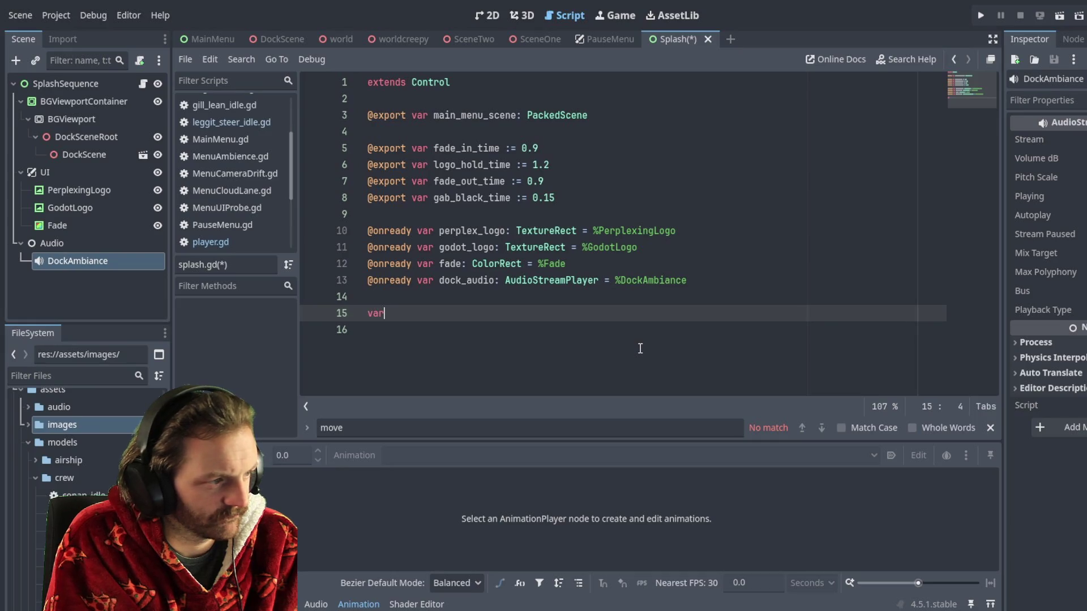
pyautogui.write('_skip')
pyautogui.press('BackSpace')
pyautogui.press('BackSpace')
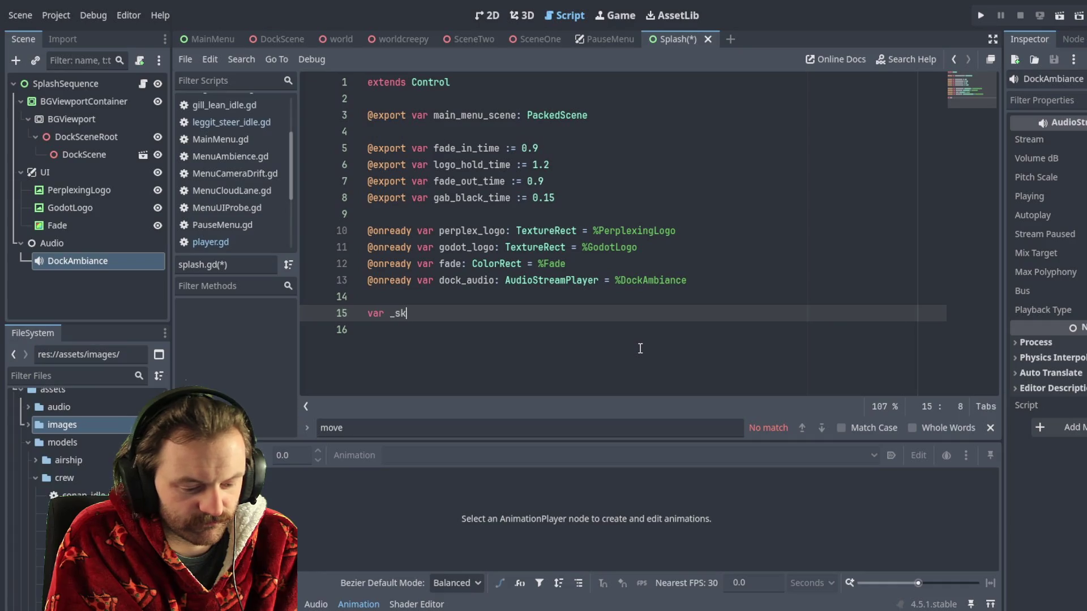
pyautogui.write('ipping')
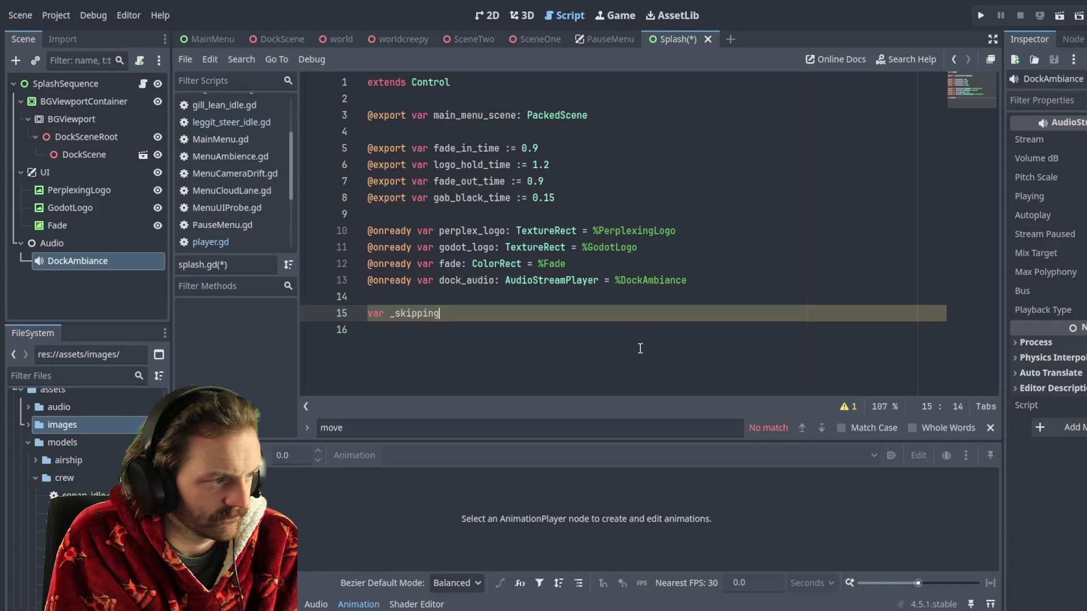
pyautogui.write(' :=')
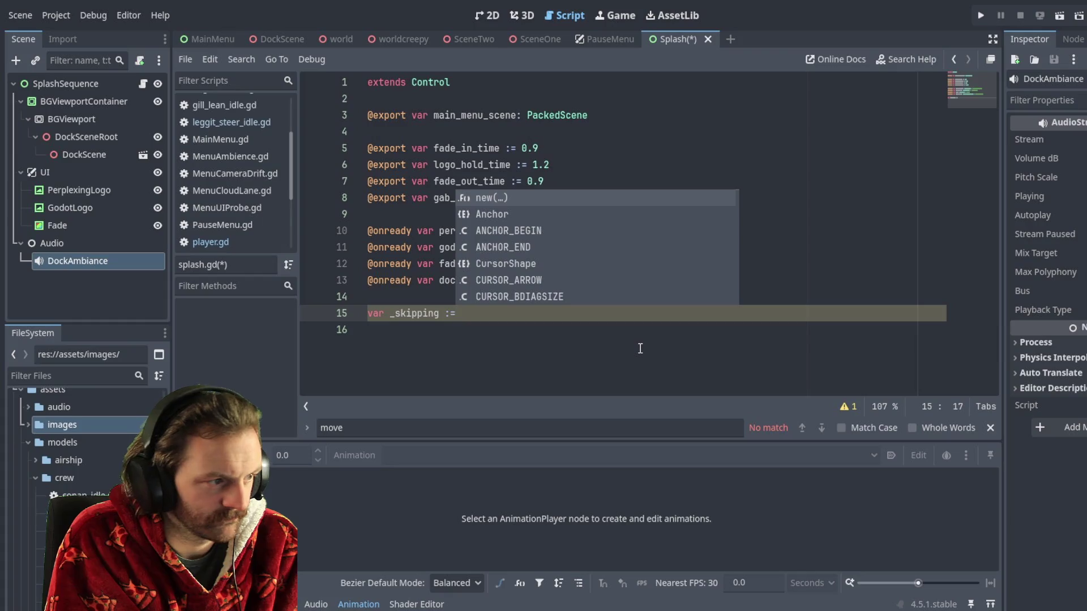
pyautogui.write(' fal')
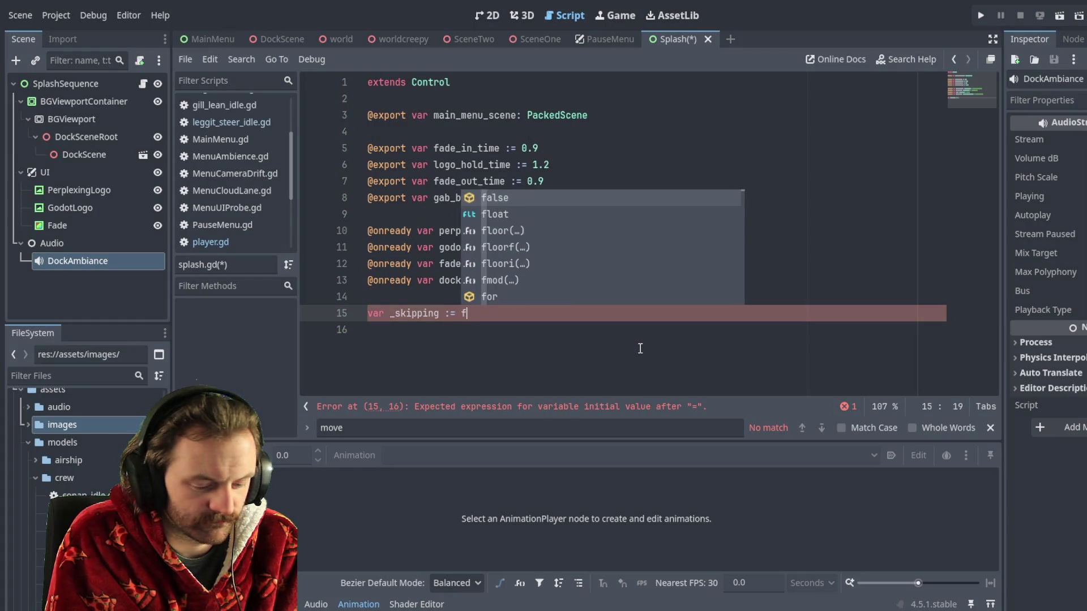
pyautogui.write('se')
pyautogui.press('Return')
pyautogui.press('Return')
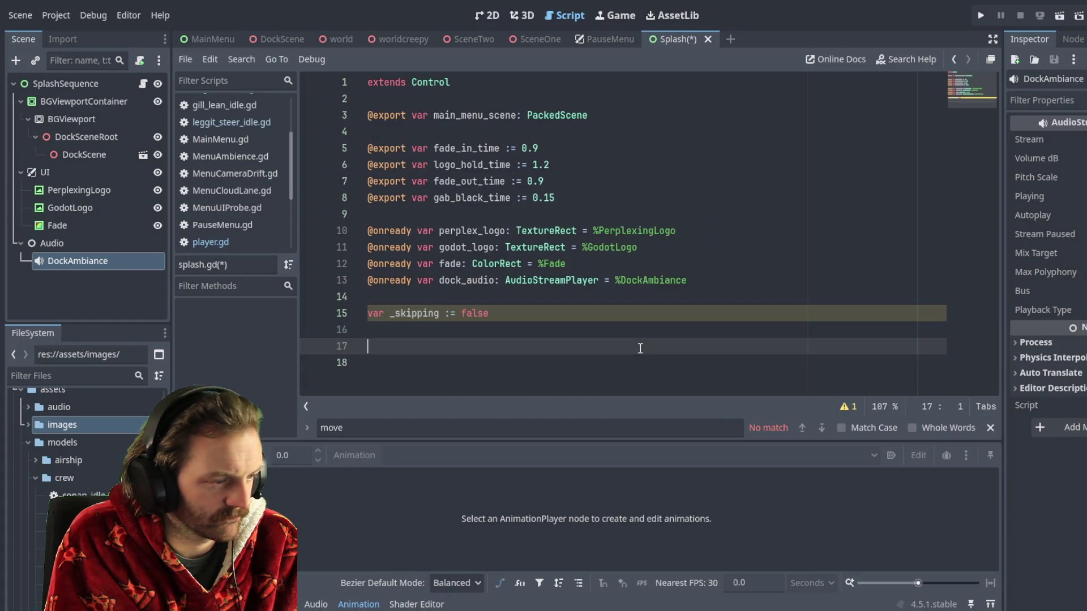
pyautogui.write('func _ready')
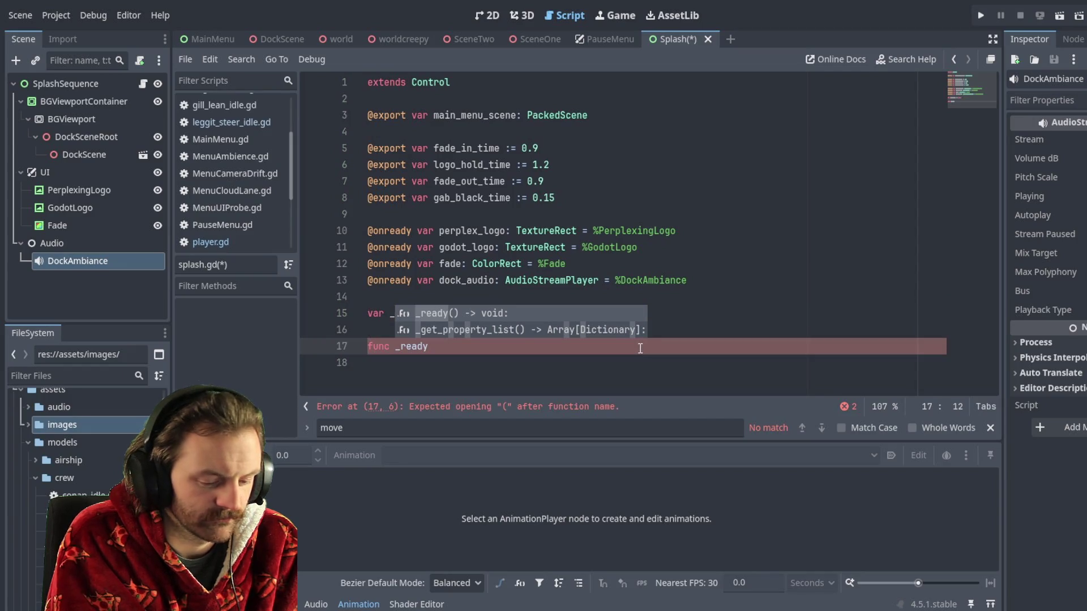
pyautogui.write('() -')
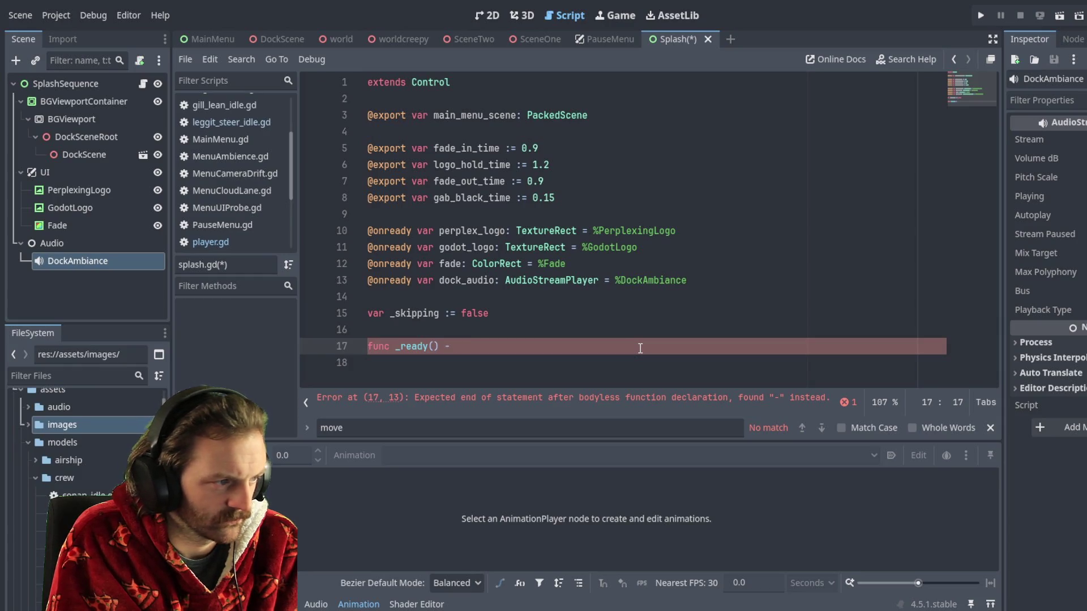
# Complete the signature as 'func _ready() -> void:'.
pyautogui.press('BackSpace')
pyautogui.write('> v')
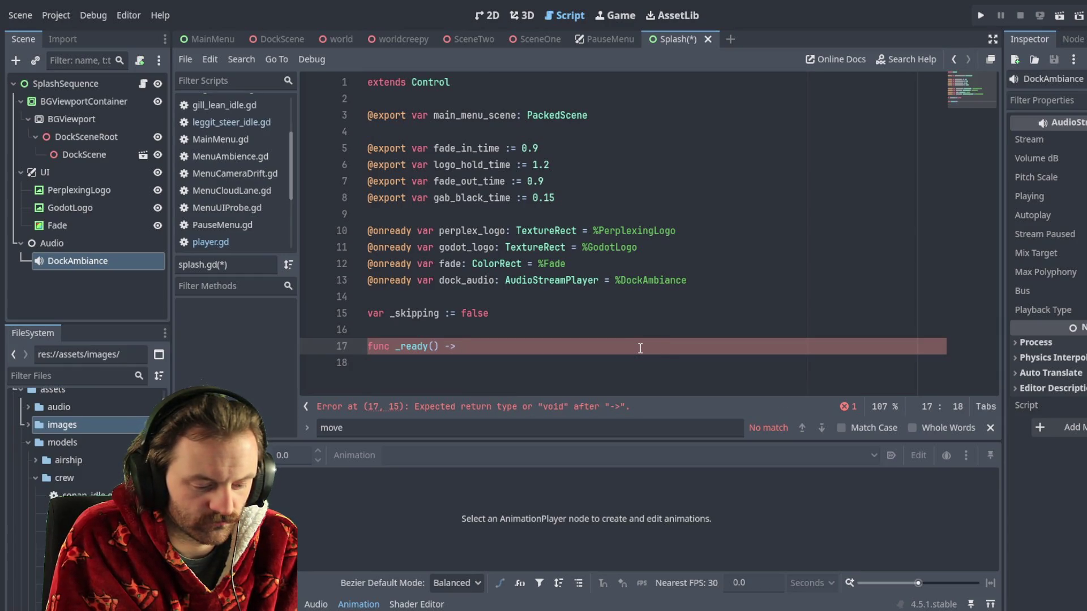
pyautogui.write('oid')
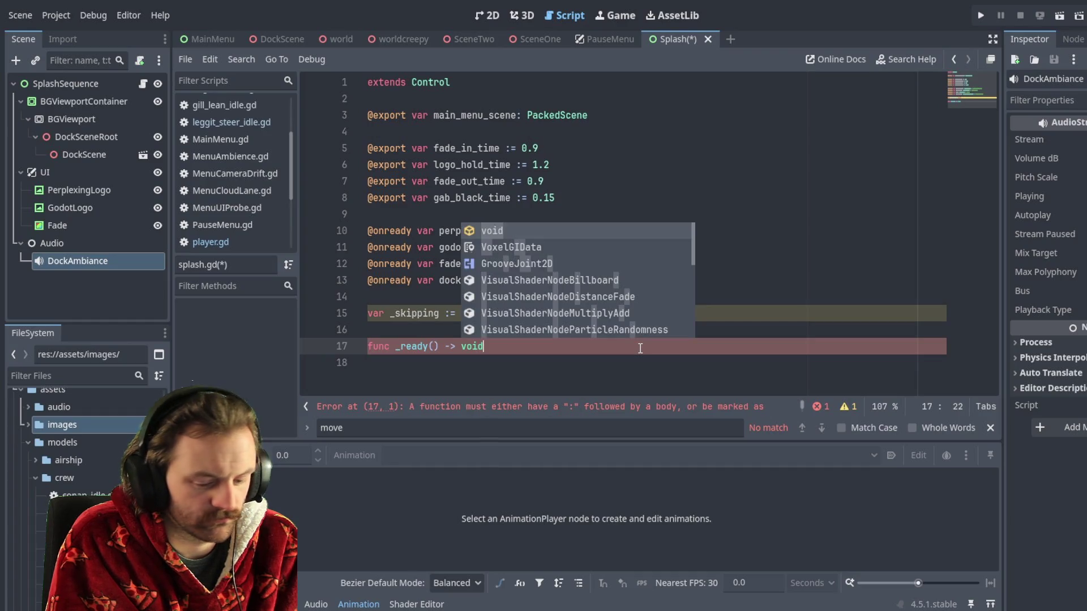
pyautogui.write(':')
pyautogui.press('Return')
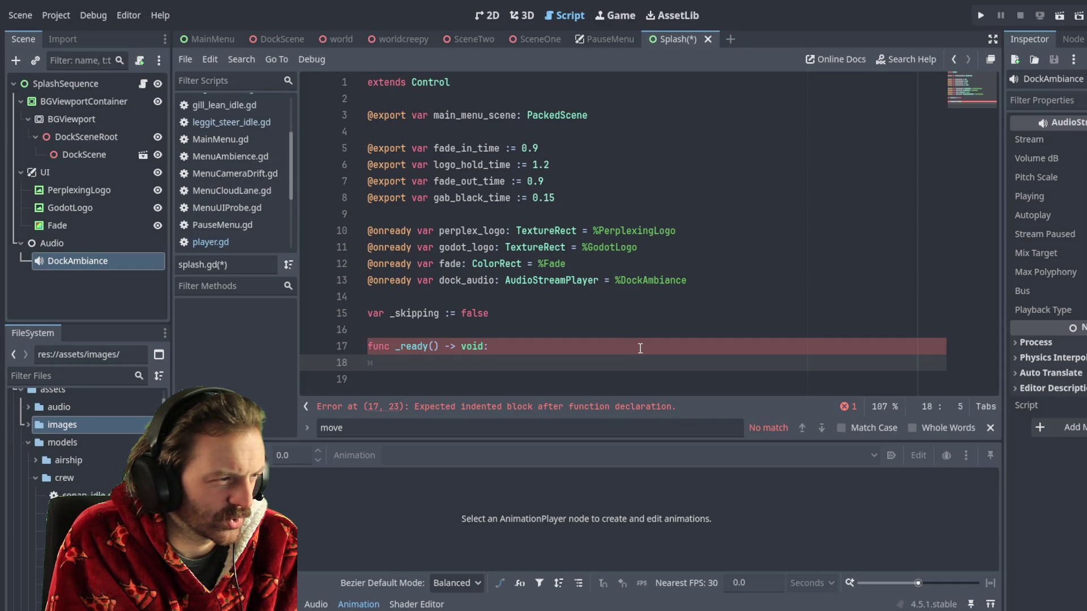
# Inside _ready(), set fade.visible = true and fade.modulate.a = 1.0, leaving a blank line.
pyautogui.write('fade')
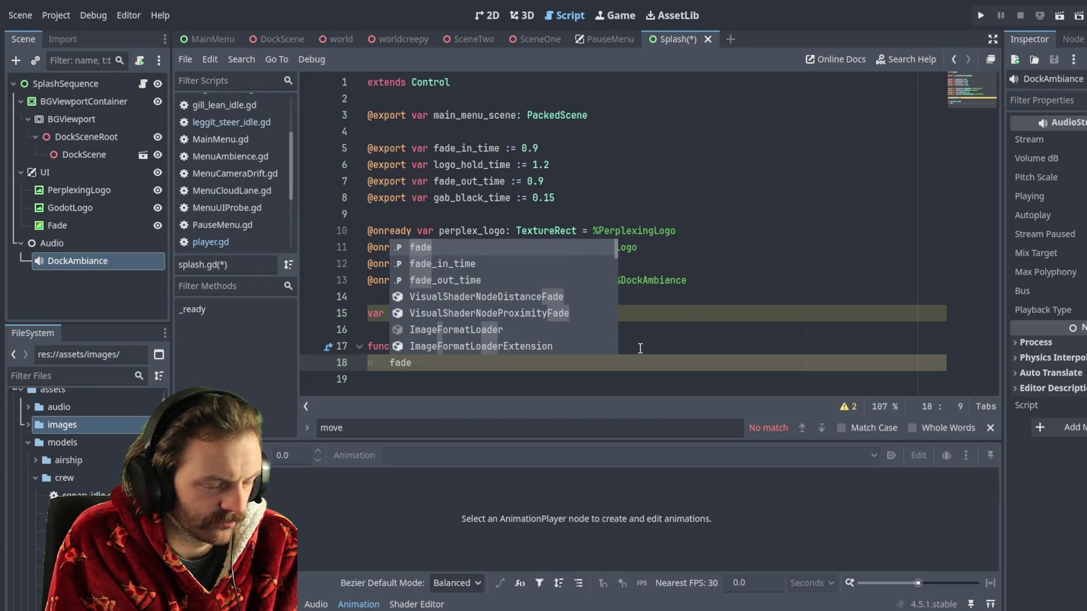
pyautogui.write('.visibe')
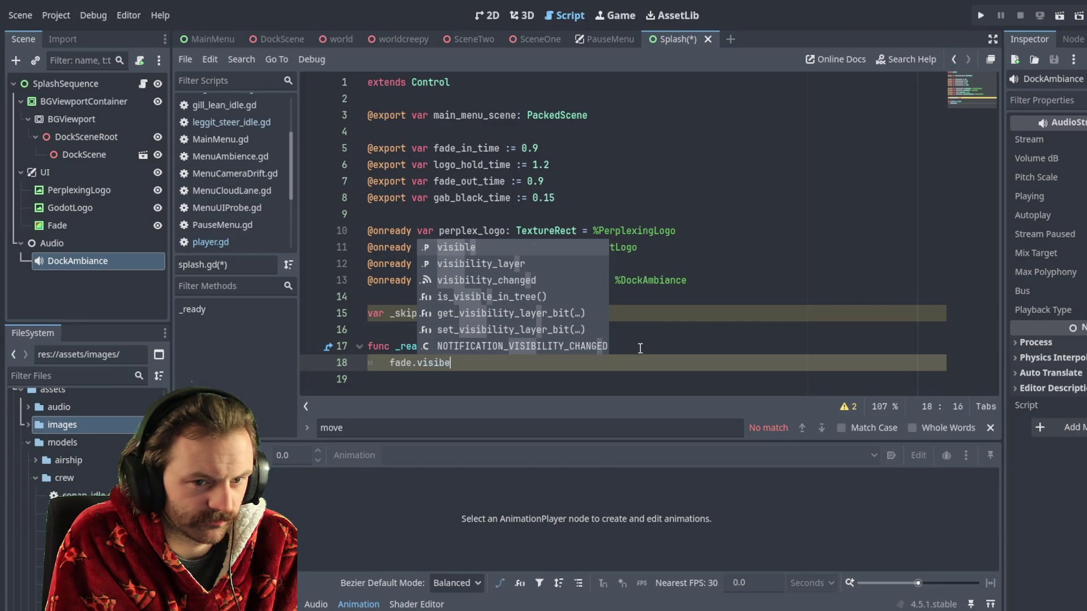
pyautogui.press('Return')
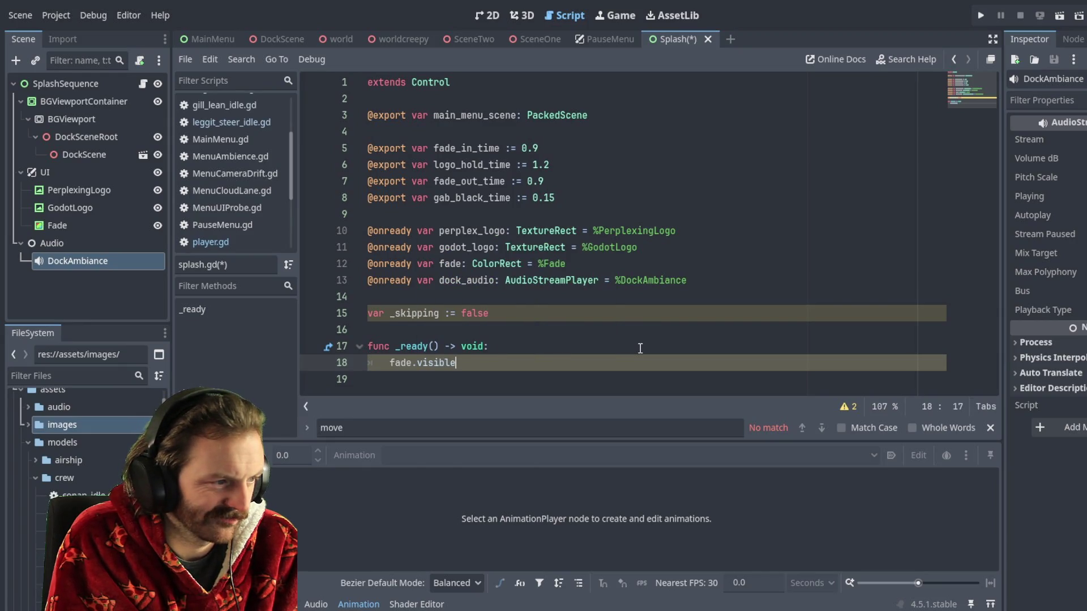
pyautogui.write('=')
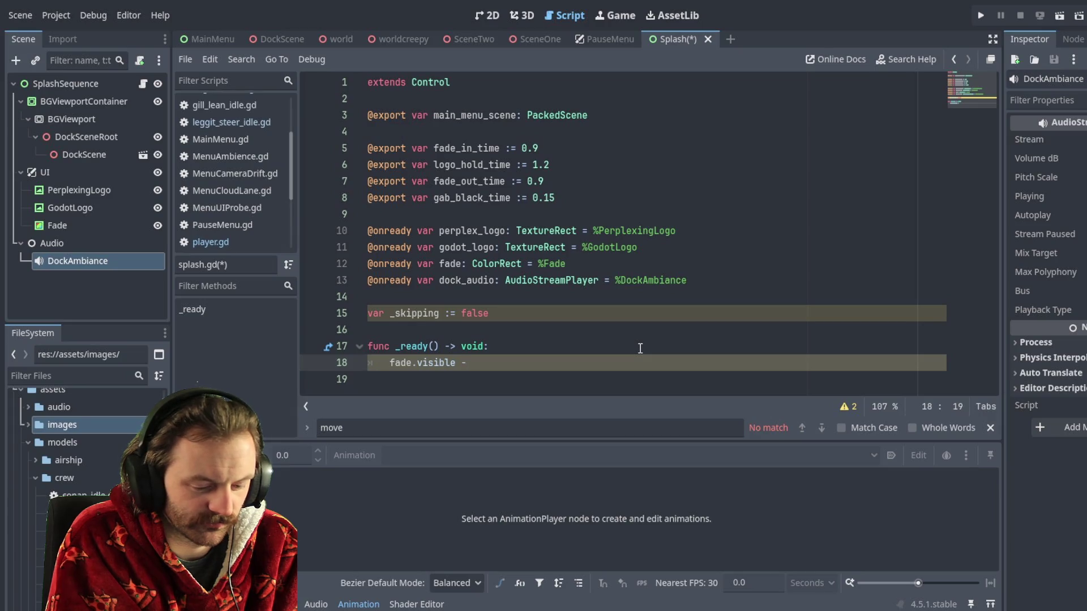
pyautogui.write('= ty')
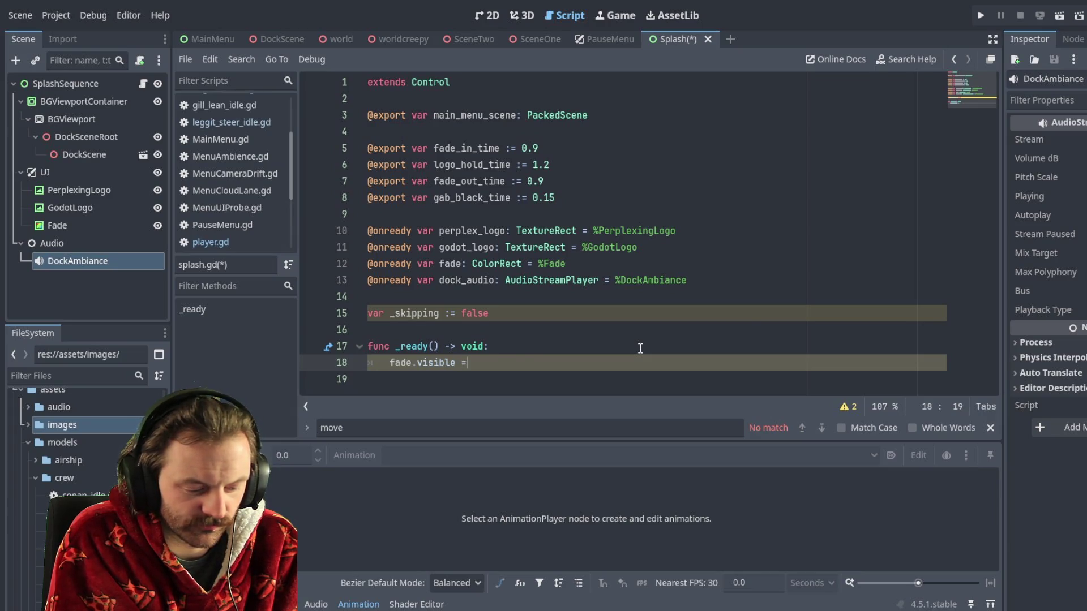
pyautogui.write('rue')
pyautogui.press('BackSpace')
pyautogui.press('BackSpace')
pyautogui.press('BackSpace')
pyautogui.write('rue')
pyautogui.press('Return')
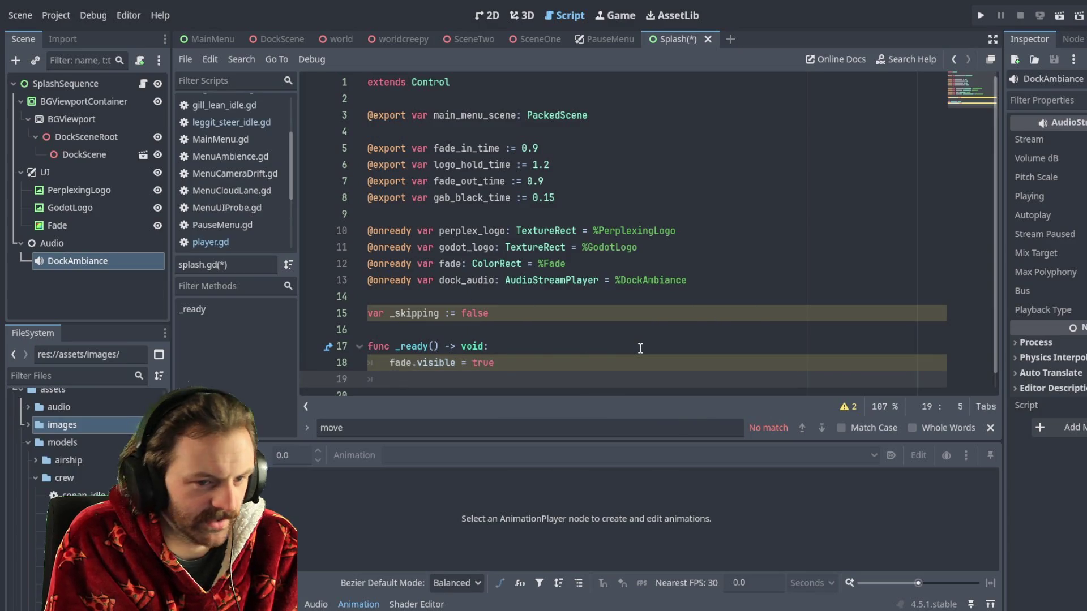
pyautogui.write('fade.')
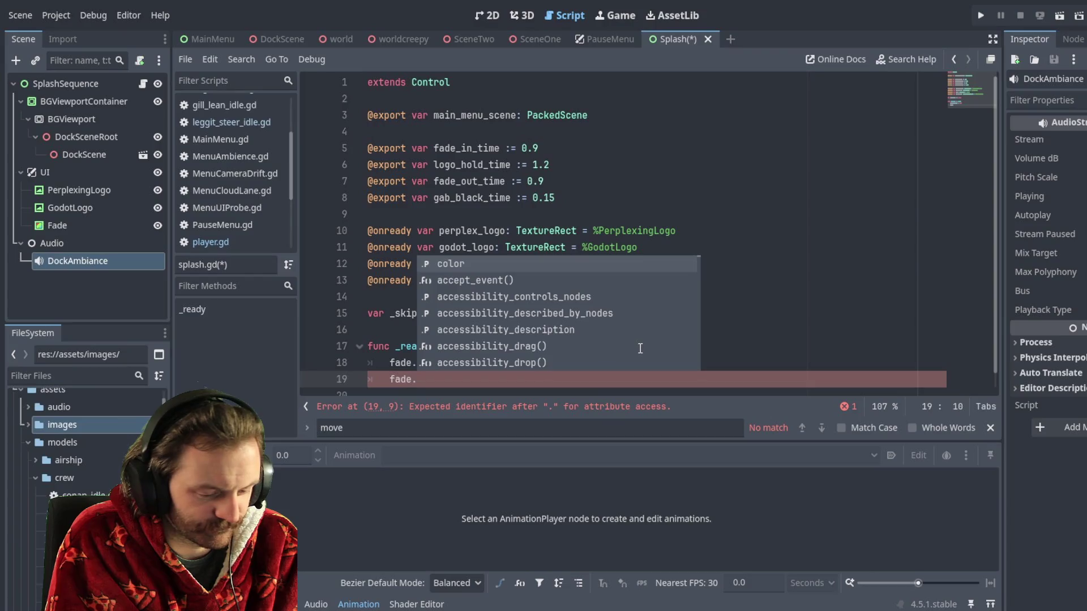
pyautogui.write('modulate')
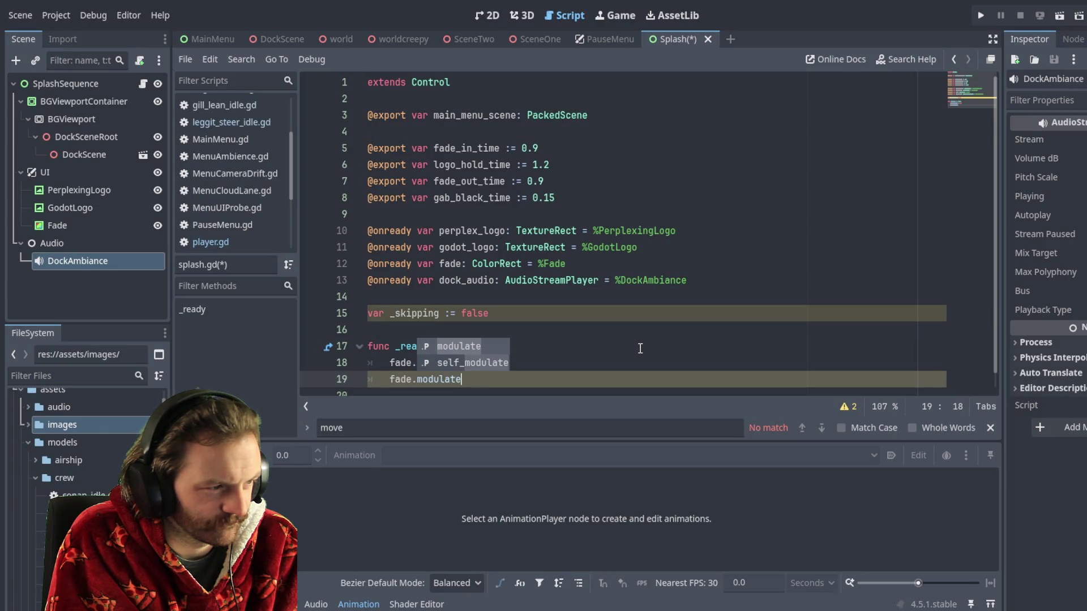
pyautogui.write('.a = ')
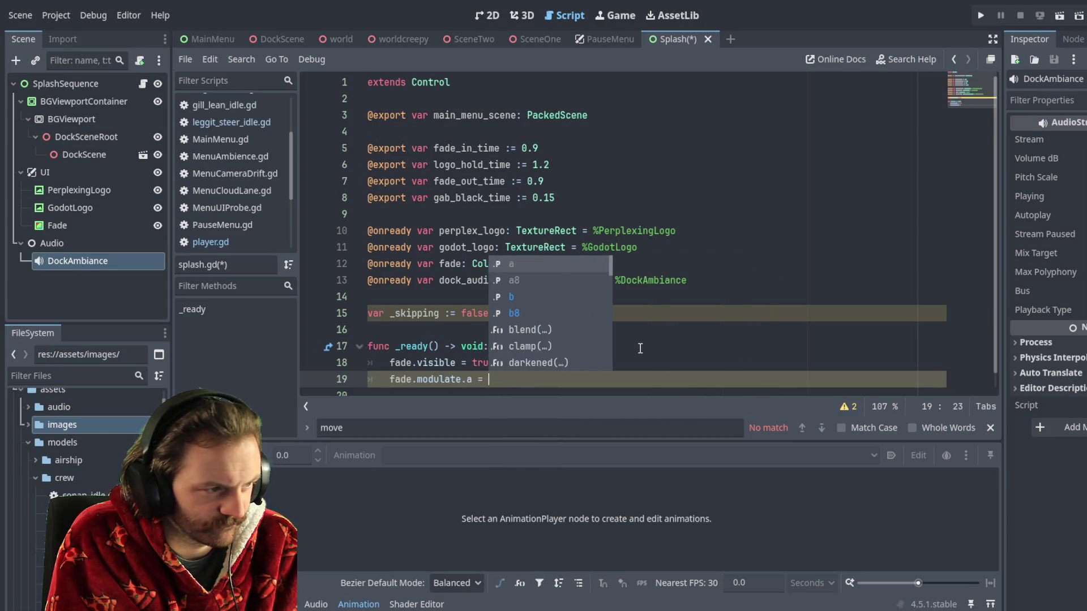
pyautogui.write('1.0')
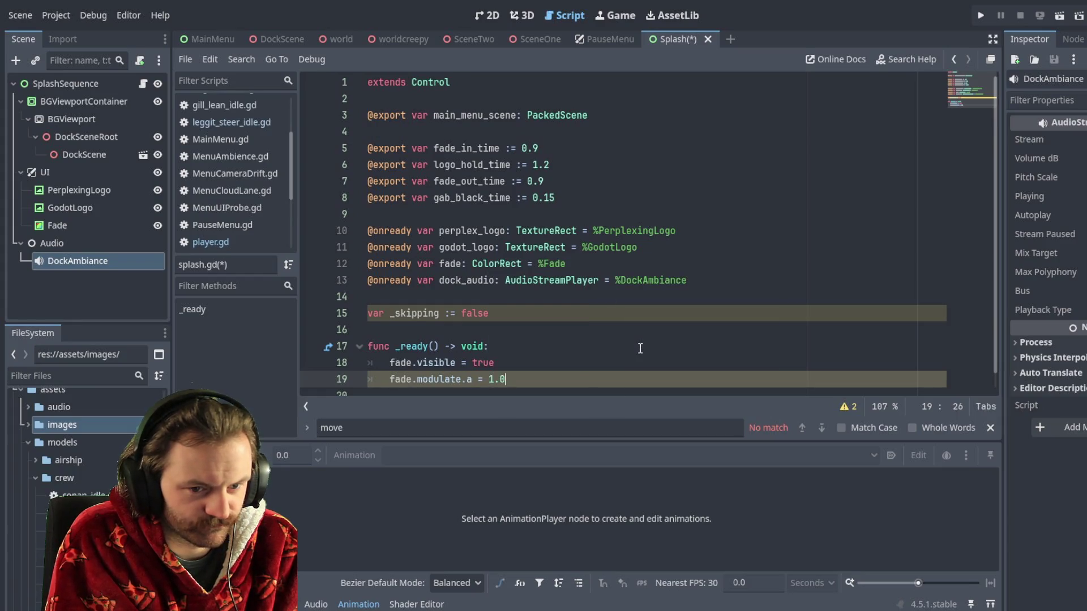
pyautogui.press('Return')
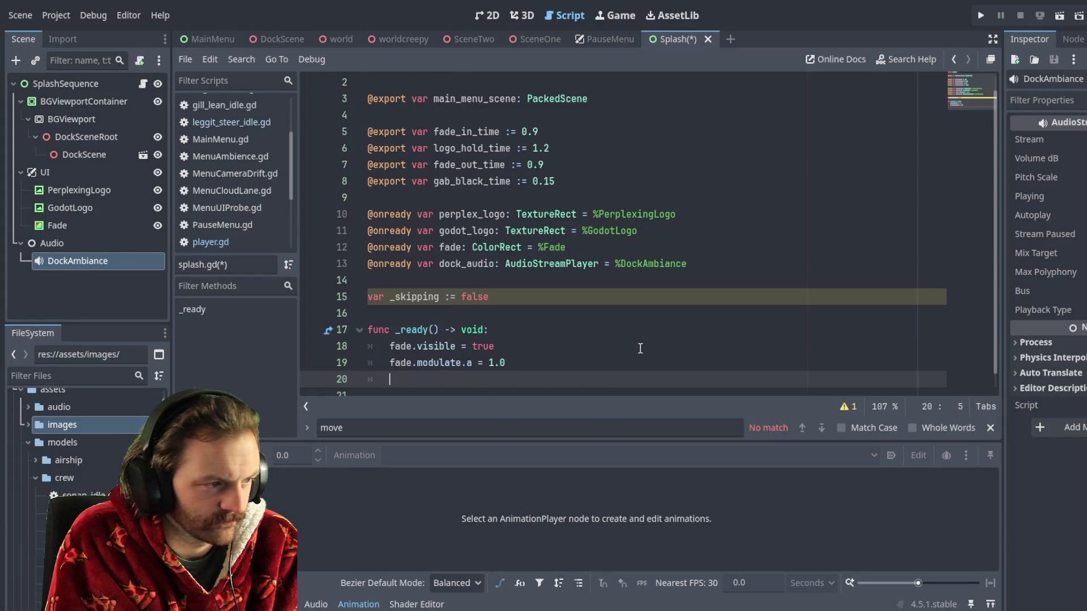
pyautogui.press('Return')
# Set perplex_logo.modulate.a = 0.0 and godot_logo.modulate.a = 0.0 so both logos start transparent.
pyautogui.write('perplexing')
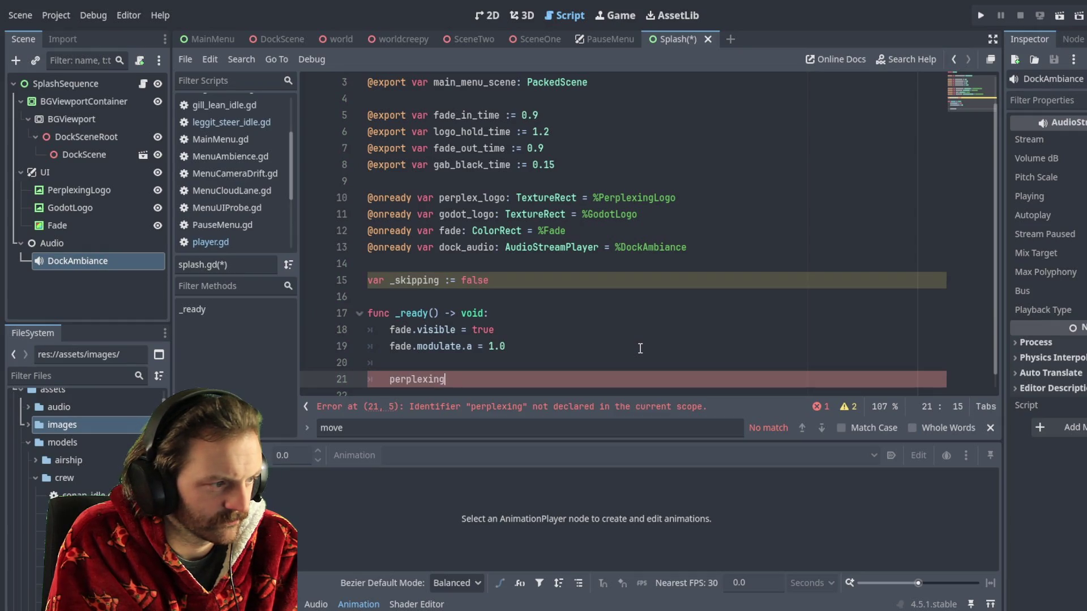
pyautogui.press('BackSpace')
pyautogui.press('BackSpace')
pyautogui.press('BackSpace')
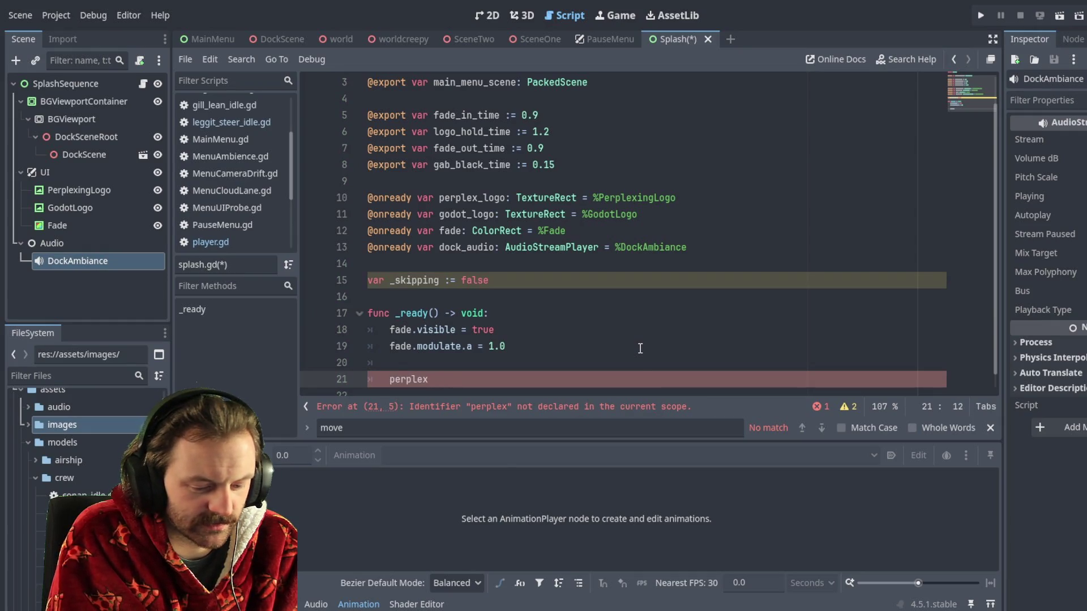
pyautogui.write('_log')
pyautogui.press('Return')
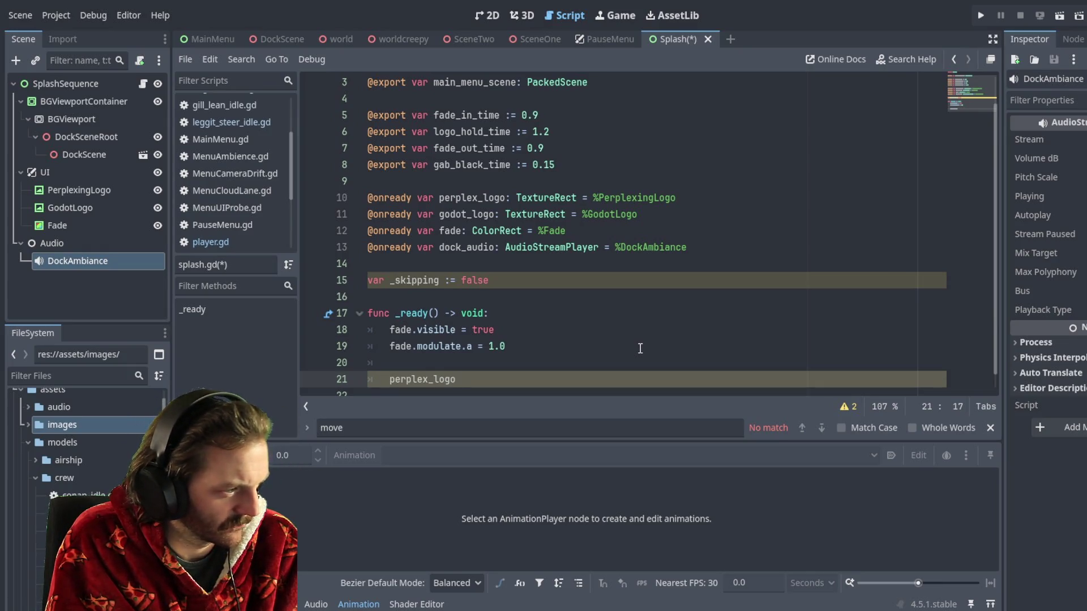
pyautogui.write('.modulate')
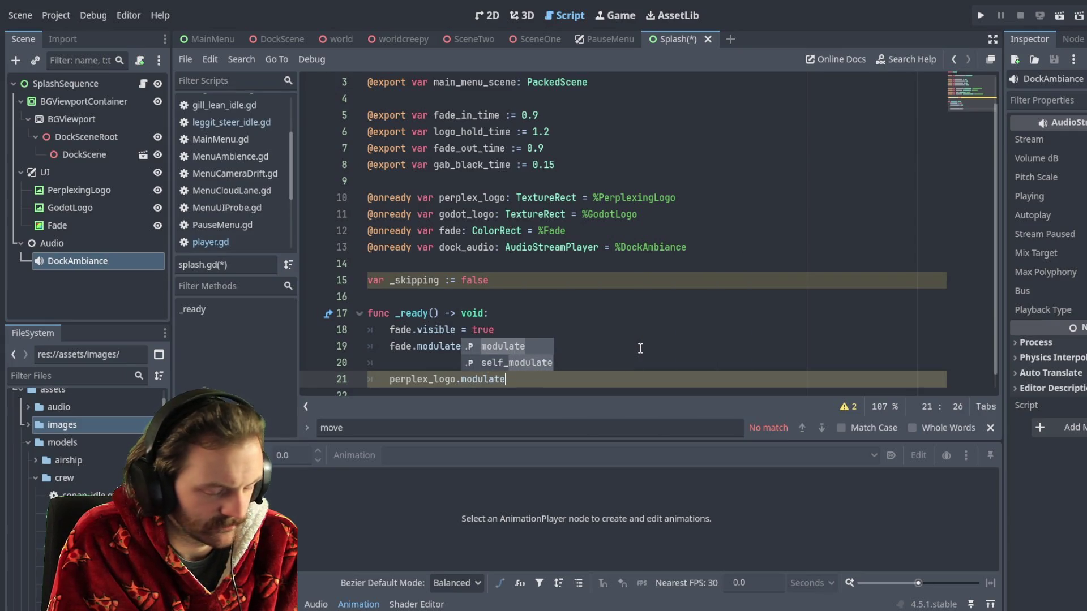
pyautogui.write('.a = ')
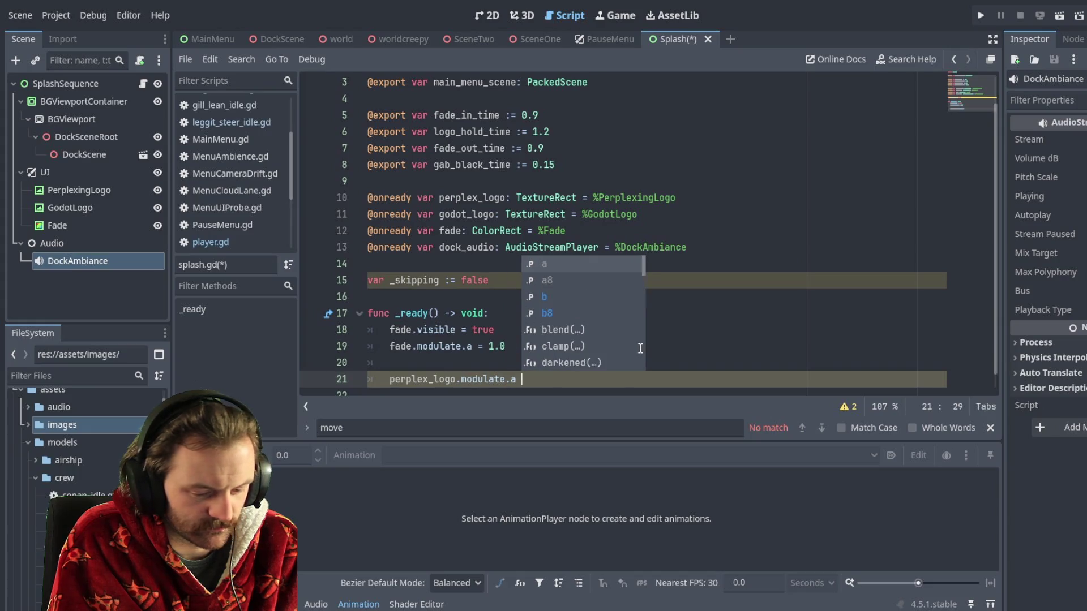
pyautogui.write('0.0')
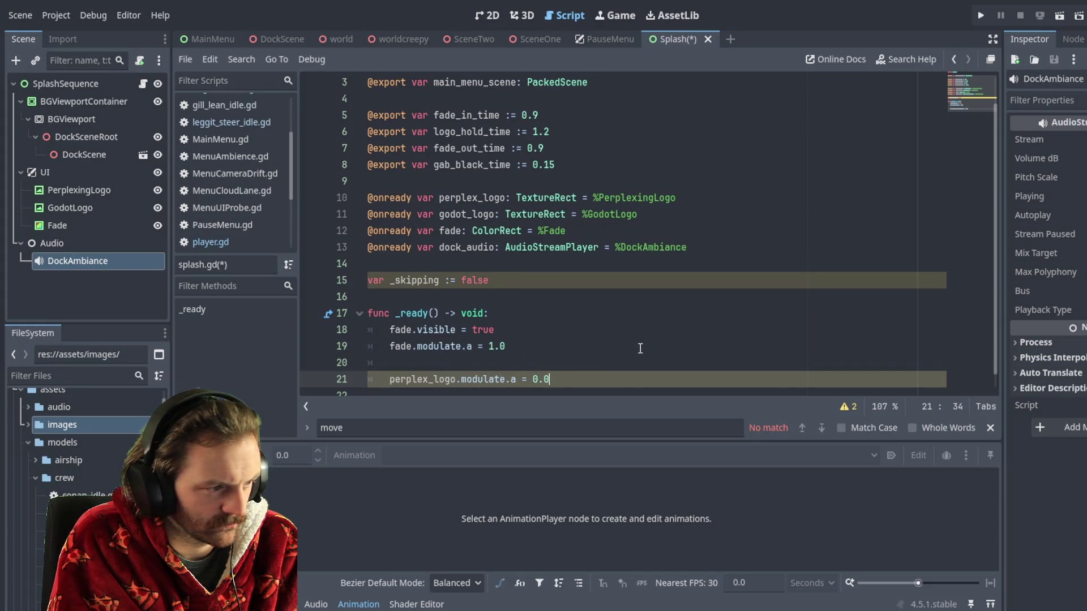
pyautogui.press('Return')
pyautogui.write('goto')
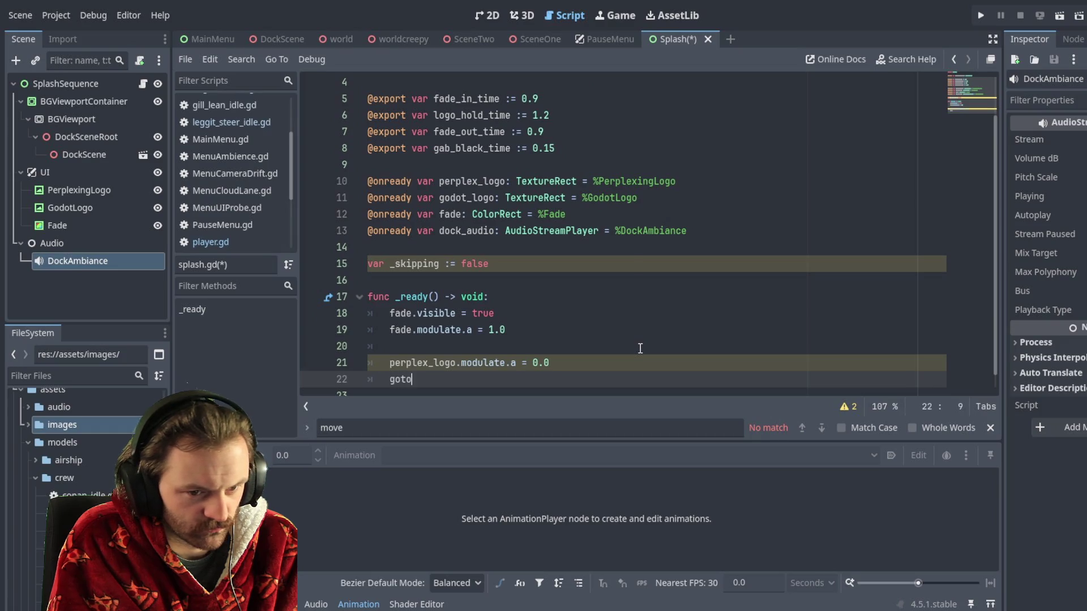
pyautogui.press('BackSpace')
pyautogui.press('BackSpace')
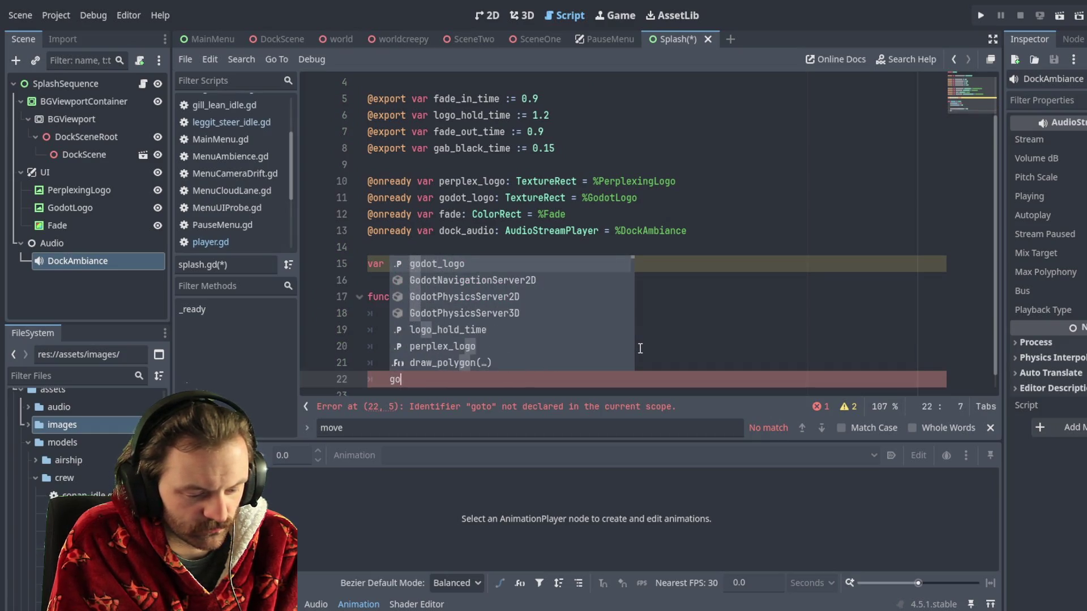
pyautogui.write('dot')
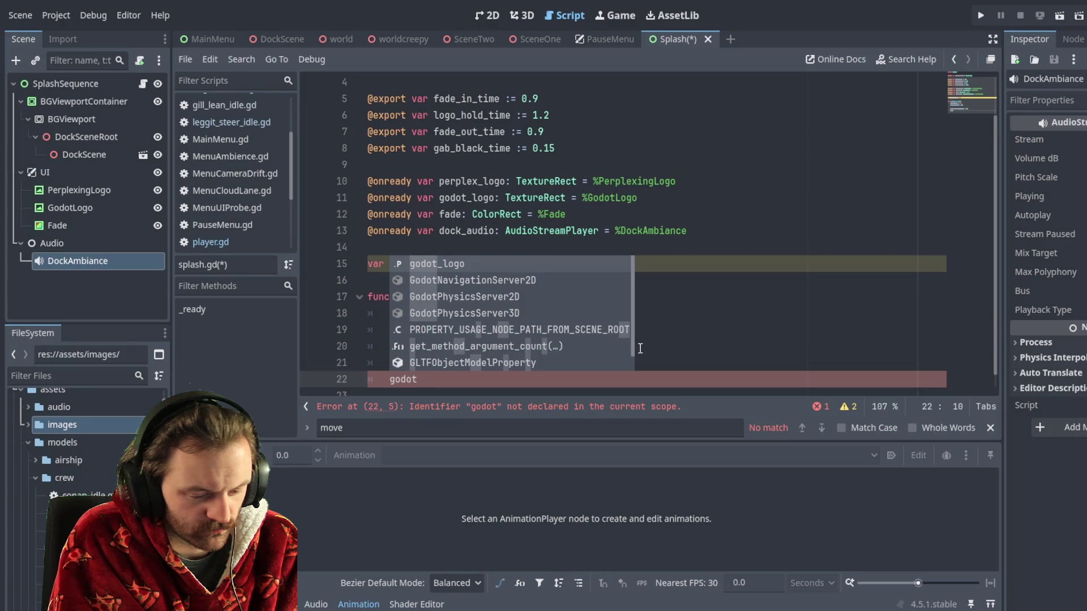
pyautogui.write('_logo')
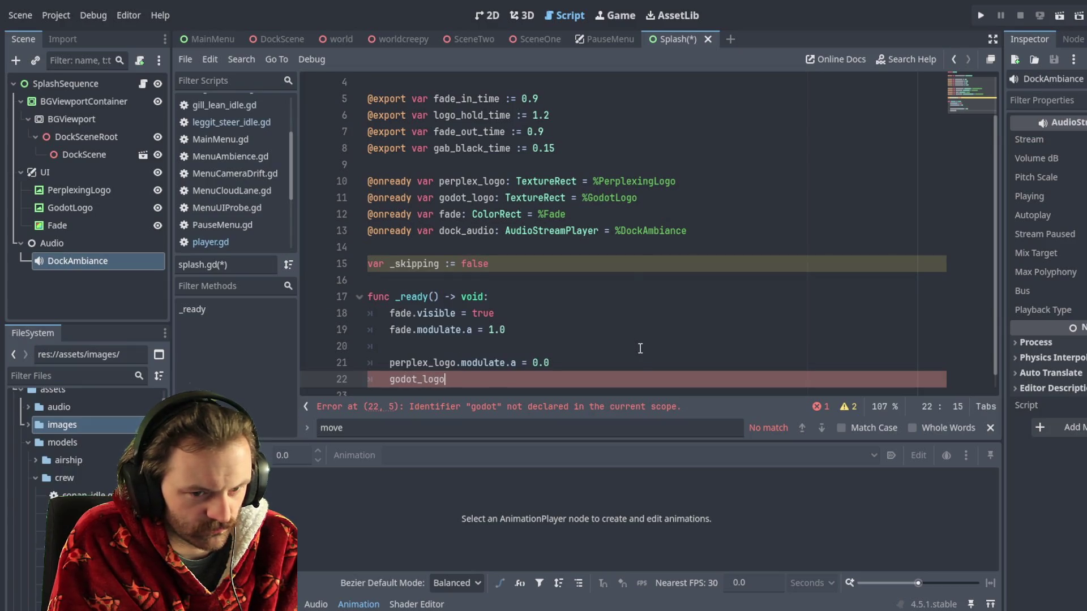
pyautogui.write('.modu')
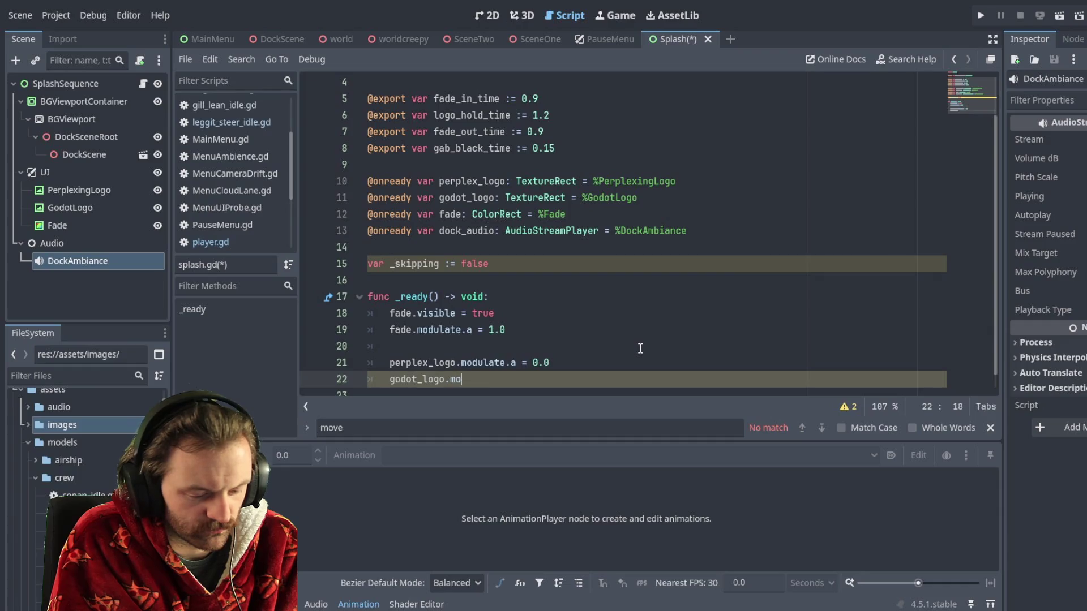
pyautogui.write('late.a')
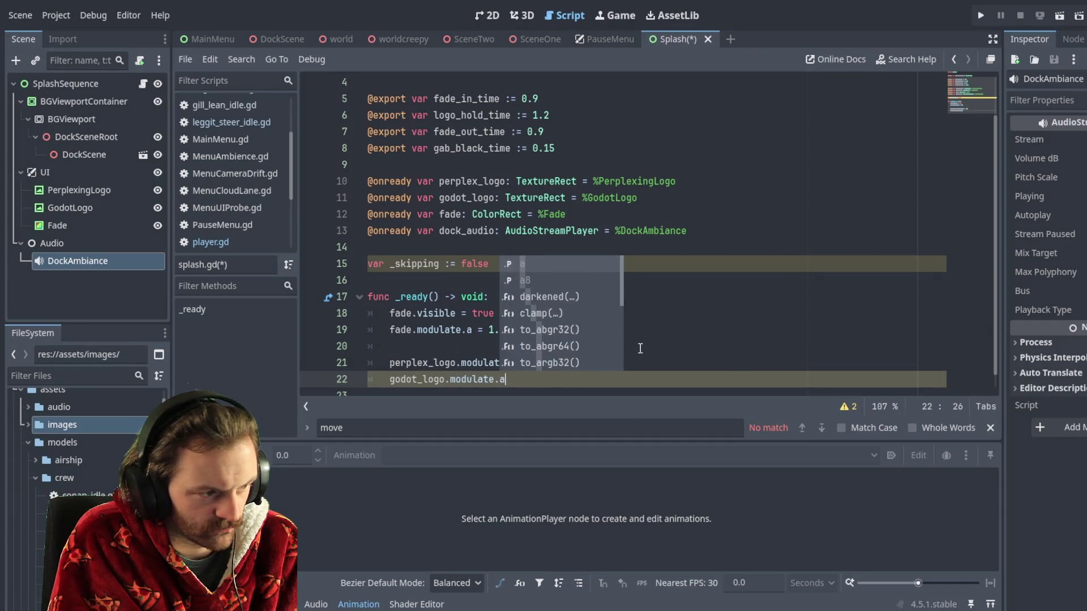
pyautogui.write(' = ')
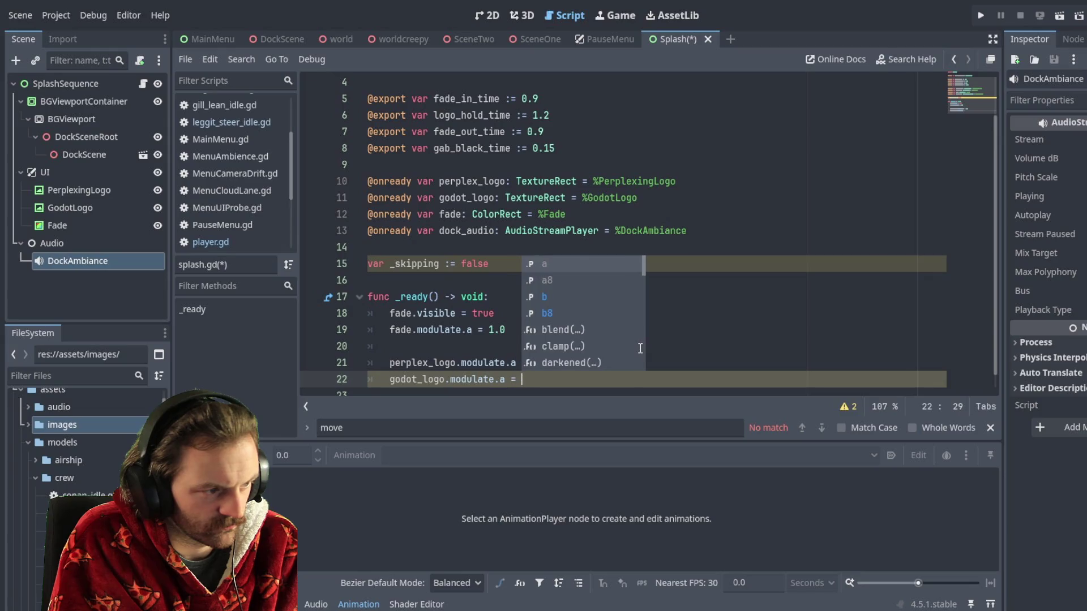
pyautogui.write('0.0')
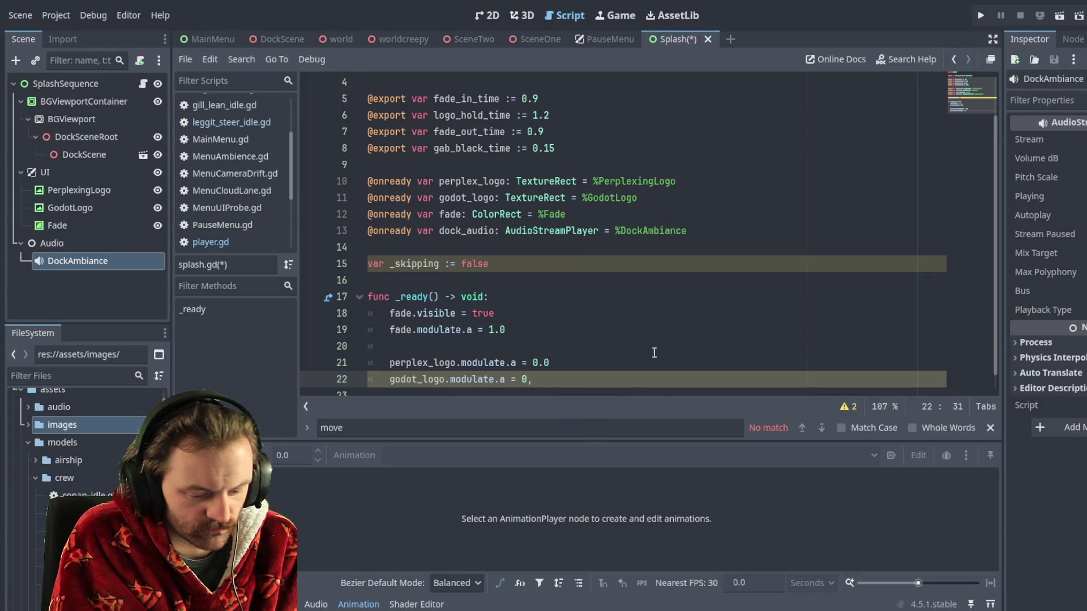
pyautogui.press('Return')
pyautogui.press('Return')
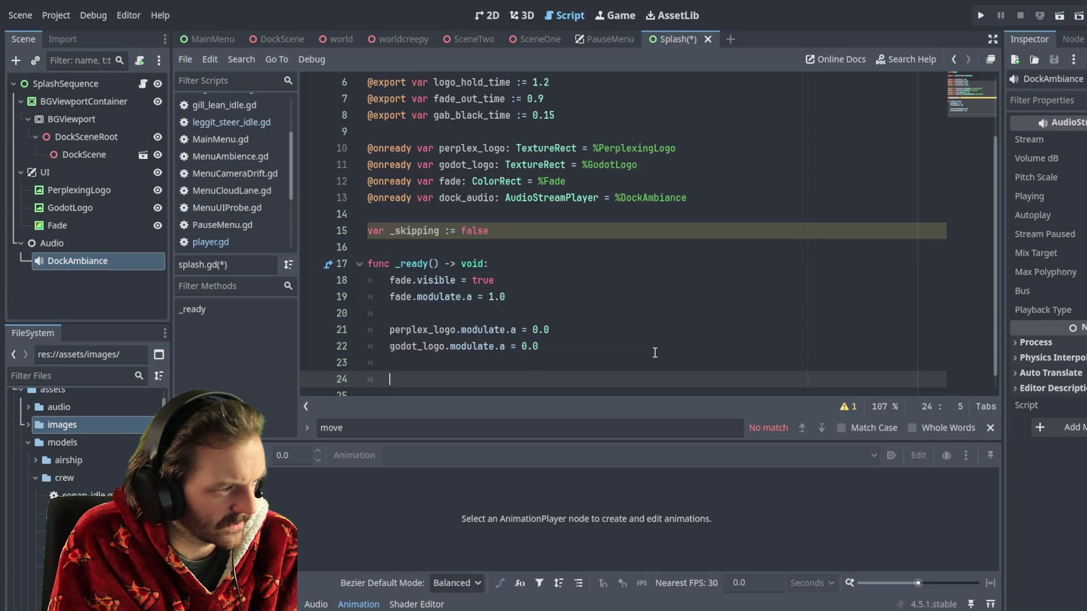
# Add Input.set_mouse_mode(Input.MOUSE_MODE_HIDDEN) on line 24 to hide the cursor.
pyautogui.write('input')
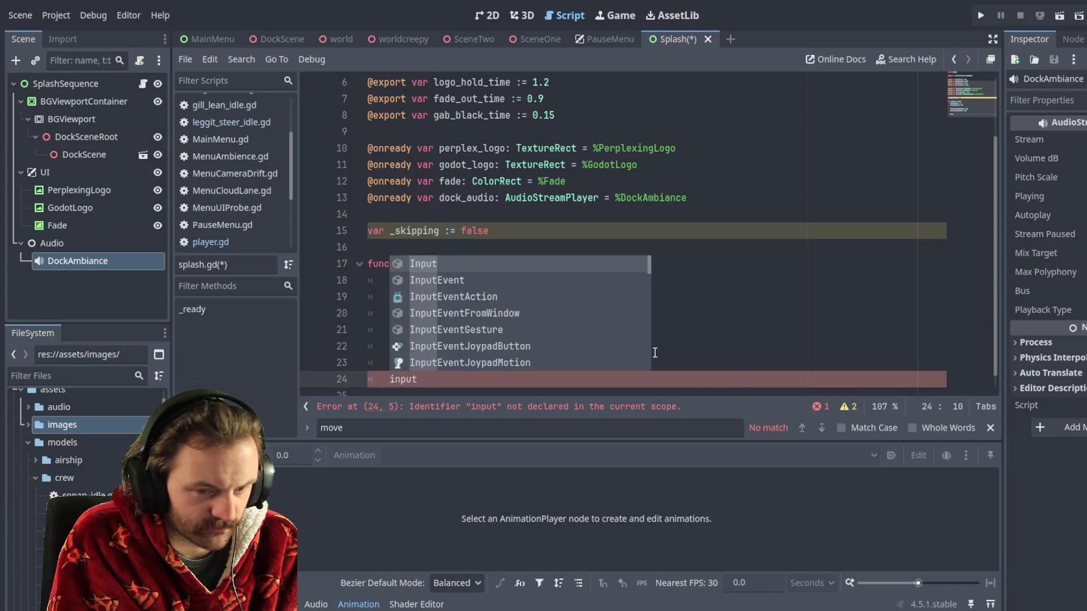
pyautogui.write('.')
pyautogui.press('BackSpace')
pyautogui.press('BackSpace')
pyautogui.press('BackSpace')
pyautogui.press('BackSpace')
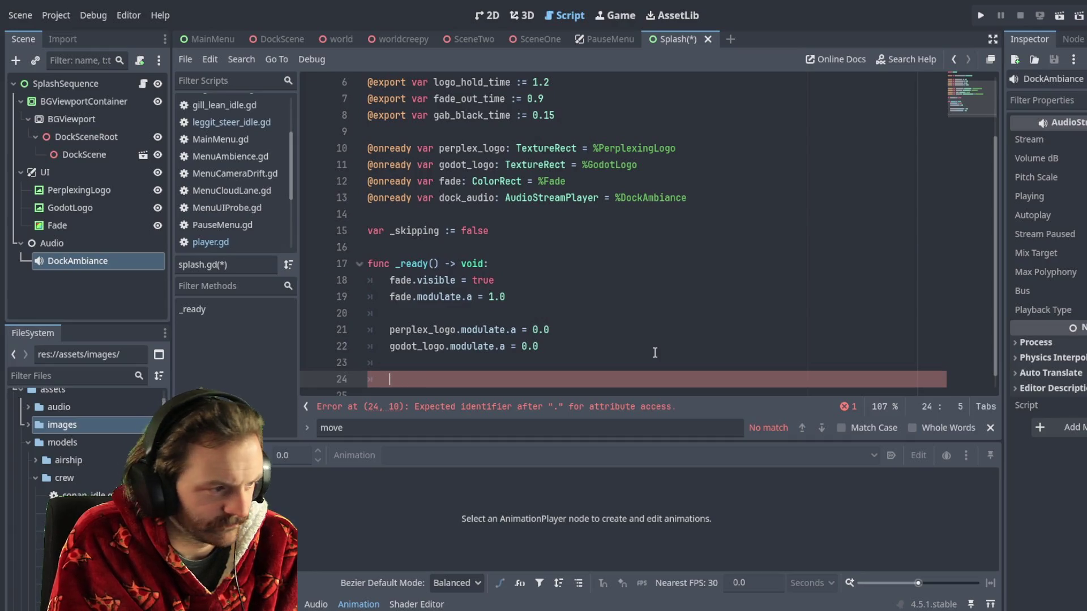
pyautogui.write('Input')
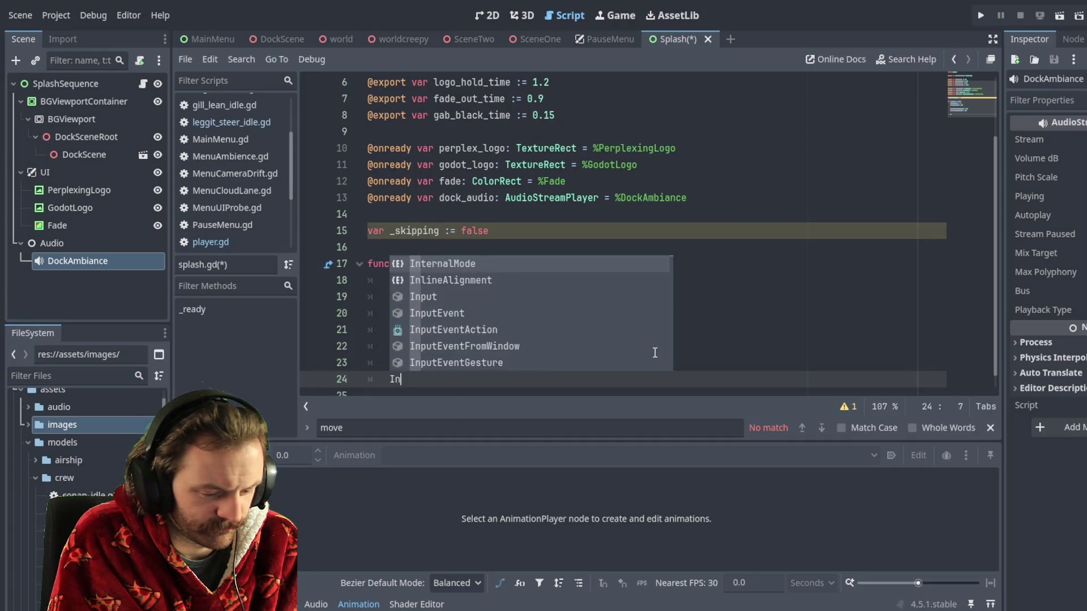
pyautogui.write('.')
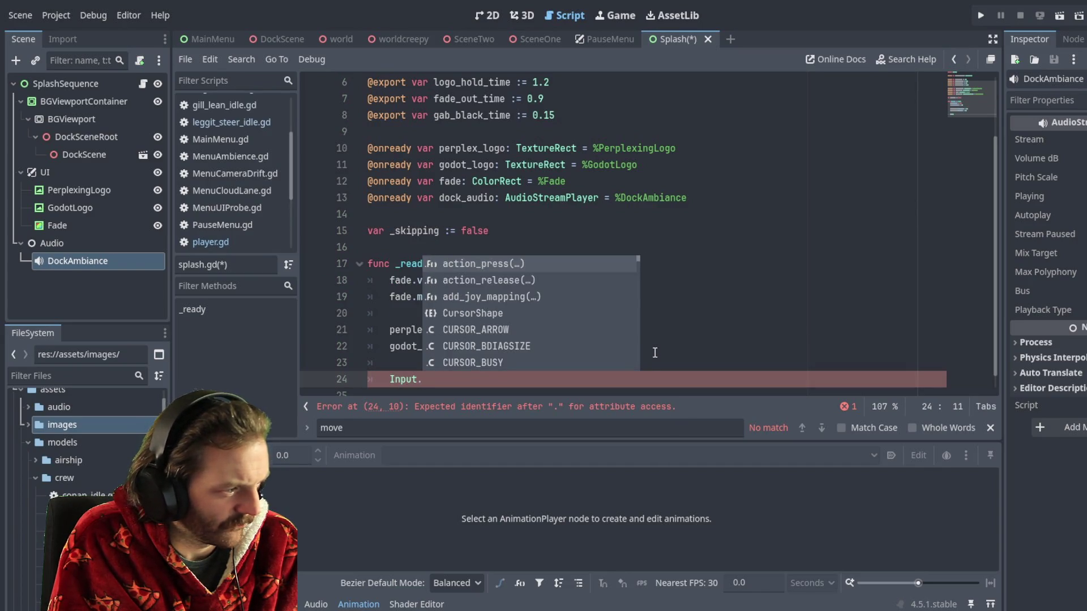
pyautogui.write('set_mouse')
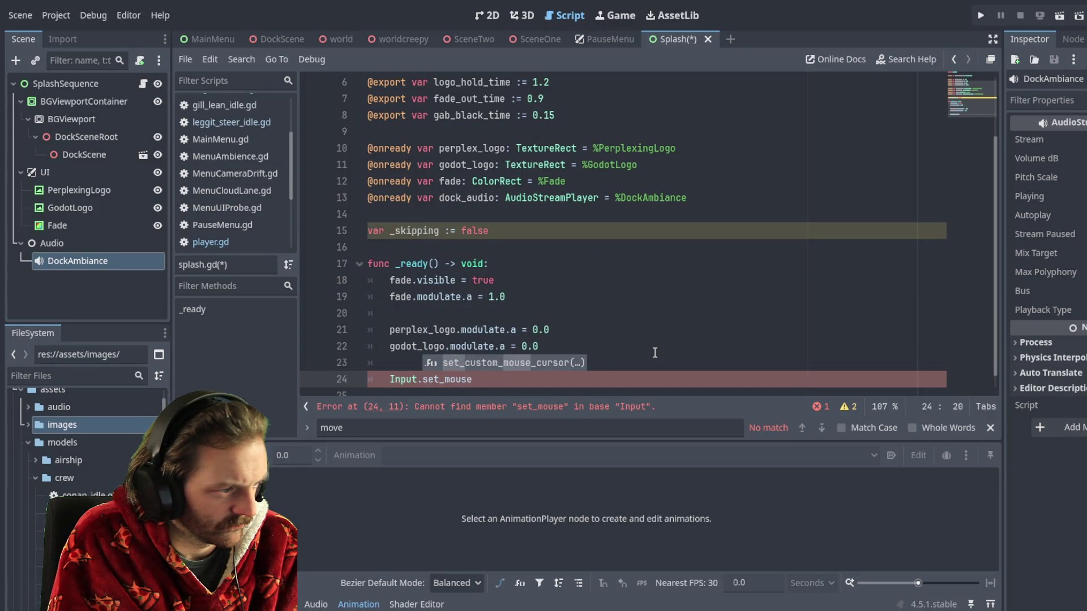
pyautogui.write('_mode')
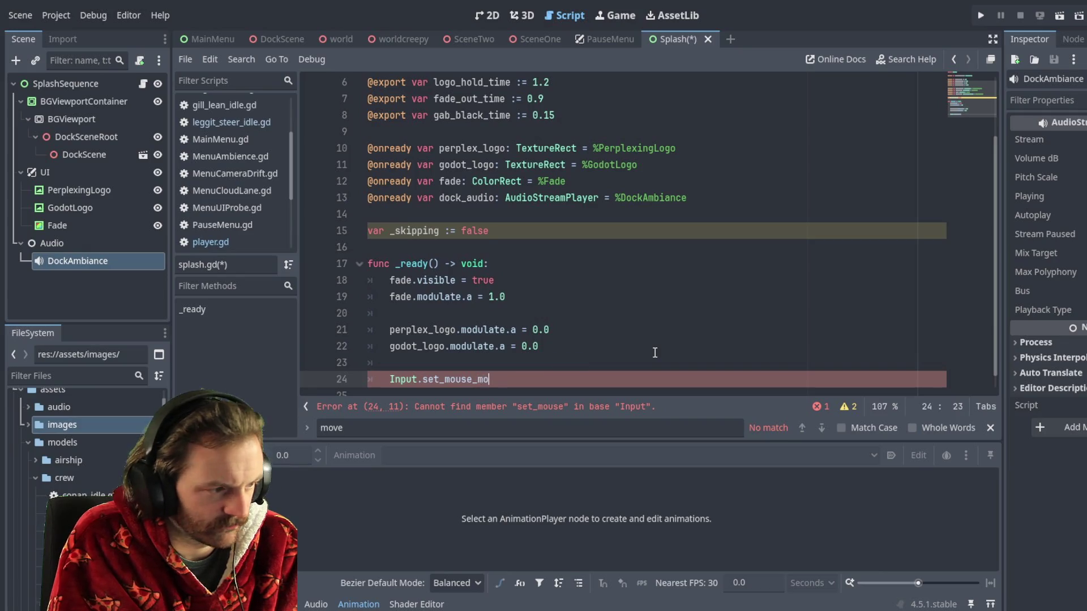
pyautogui.write('(inoput')
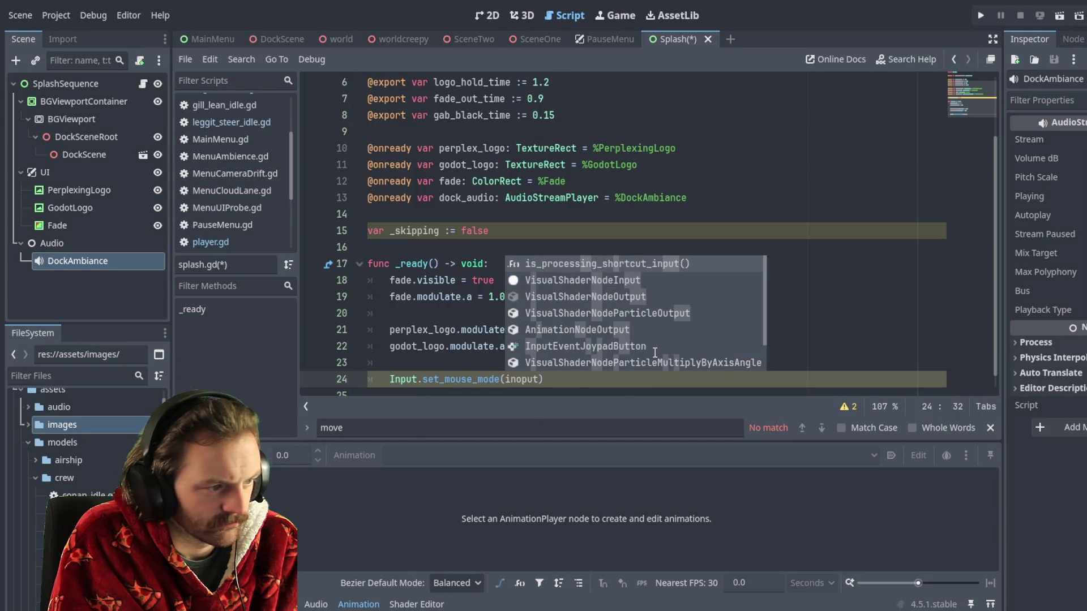
pyautogui.press('BackSpace')
pyautogui.press('BackSpace')
pyautogui.press('BackSpace')
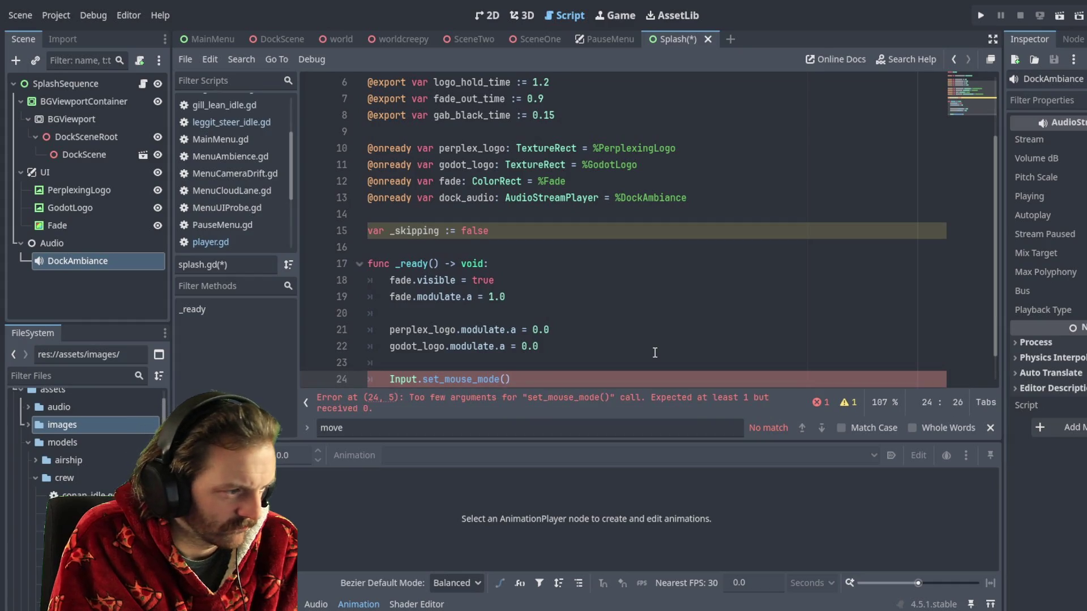
pyautogui.write('Input')
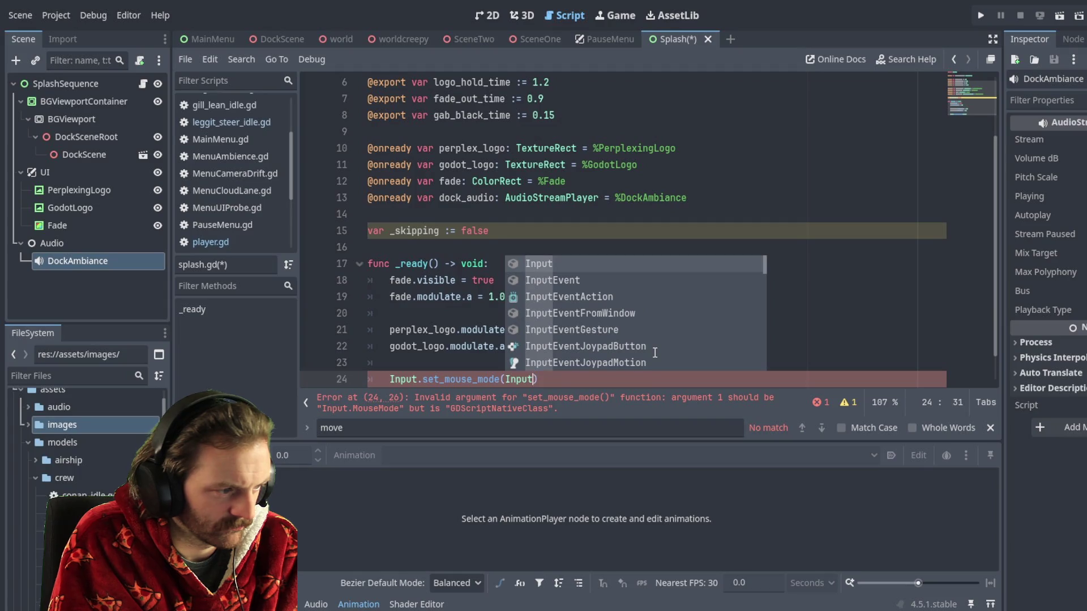
pyautogui.write('.Mous')
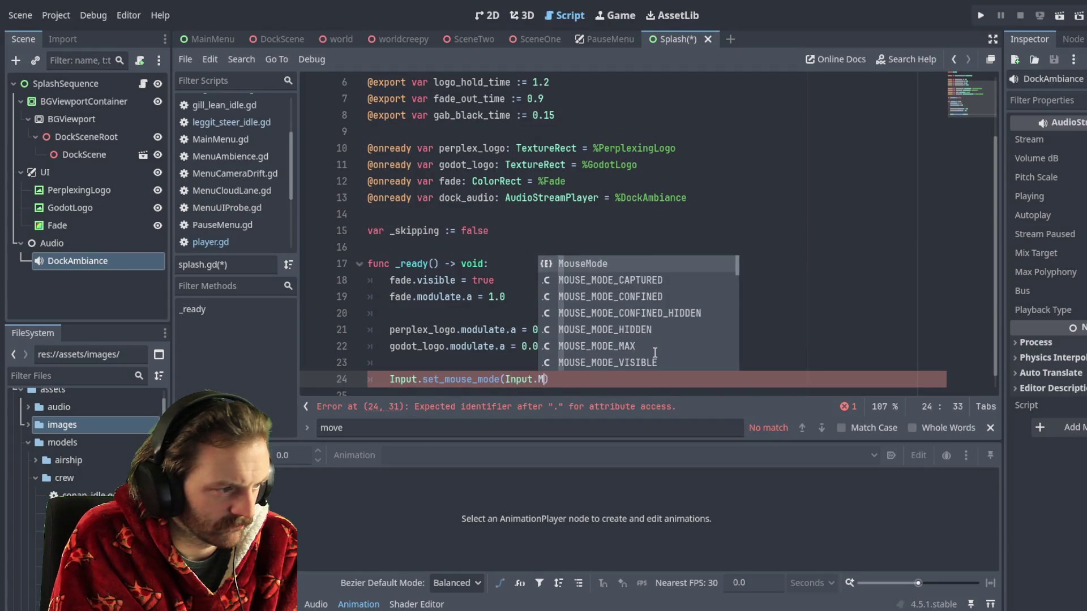
pyautogui.write('e_')
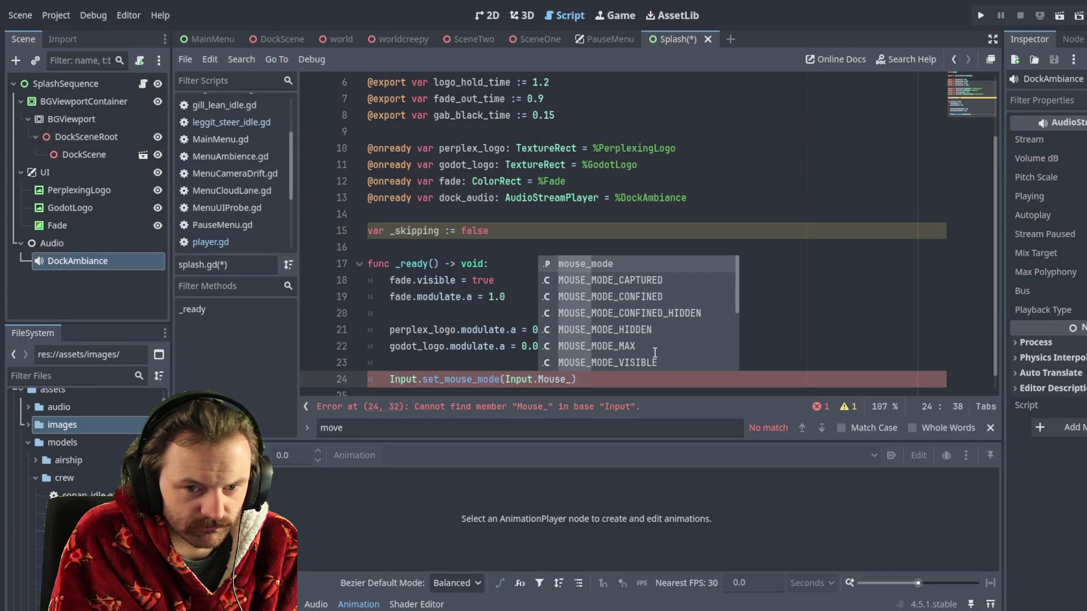
pyautogui.press('Down')
pyautogui.press('Down')
pyautogui.press('Down')
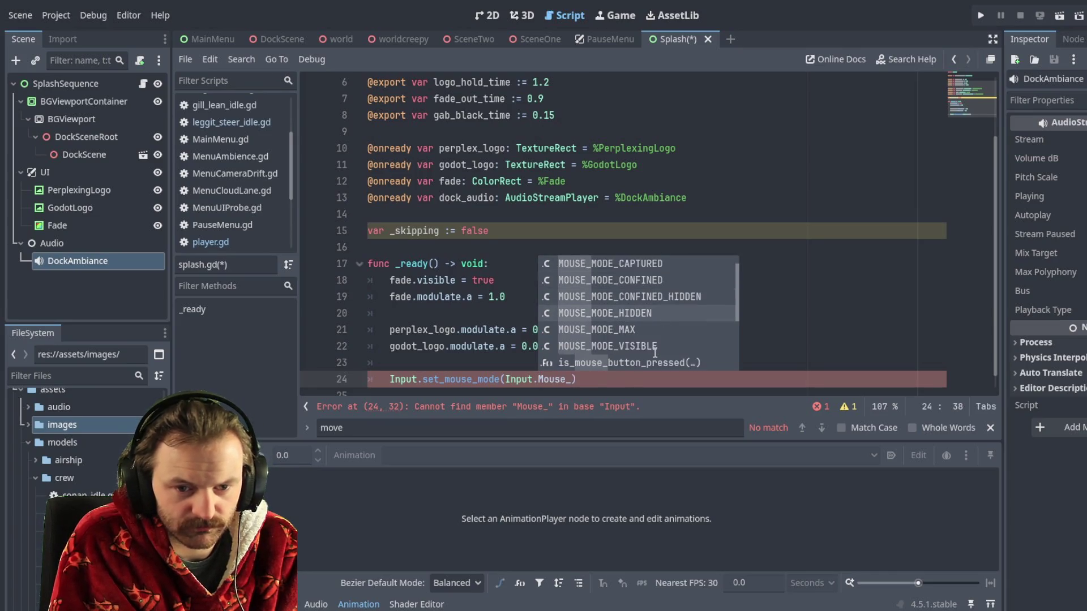
pyautogui.press('Return')
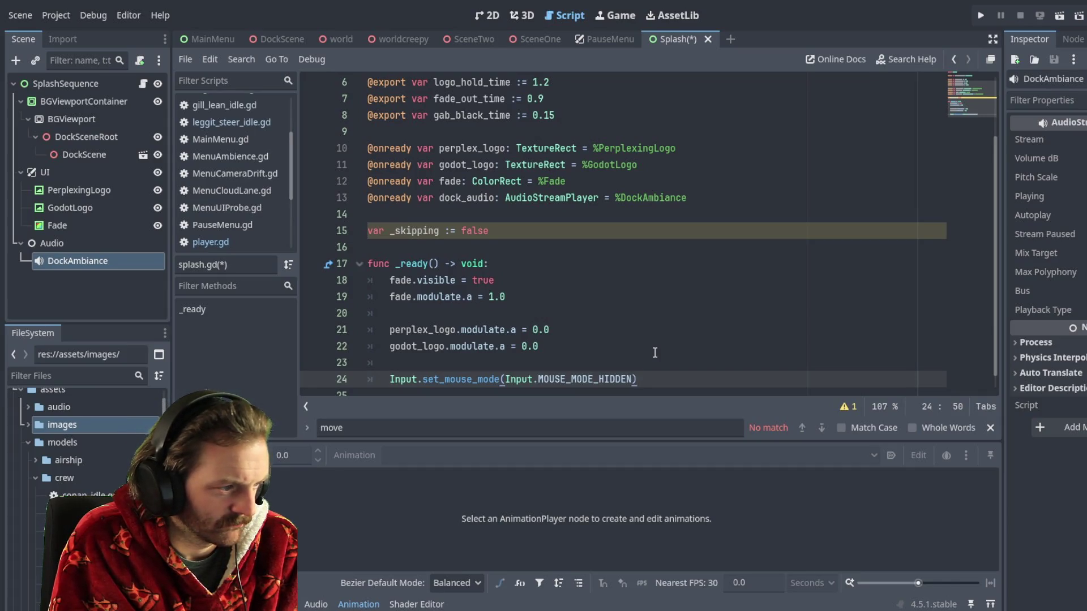
pyautogui.press('Return')
pyautogui.press('Return')
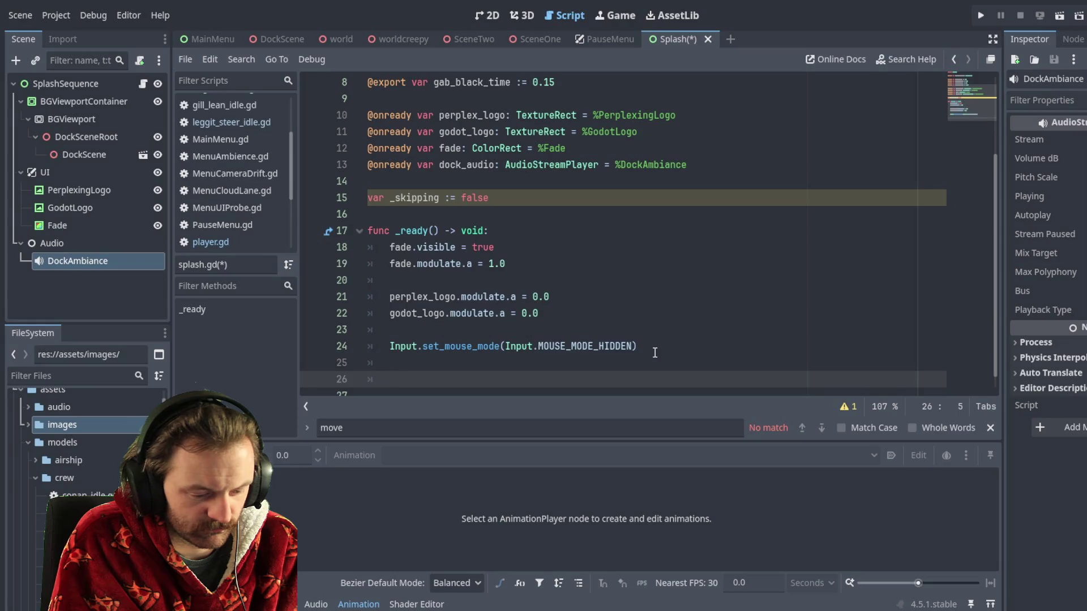
# Add an 'if dock_audio:' block calling dock_audio.play(, then start the await _show_logo line.
pyautogui.write('if dock')
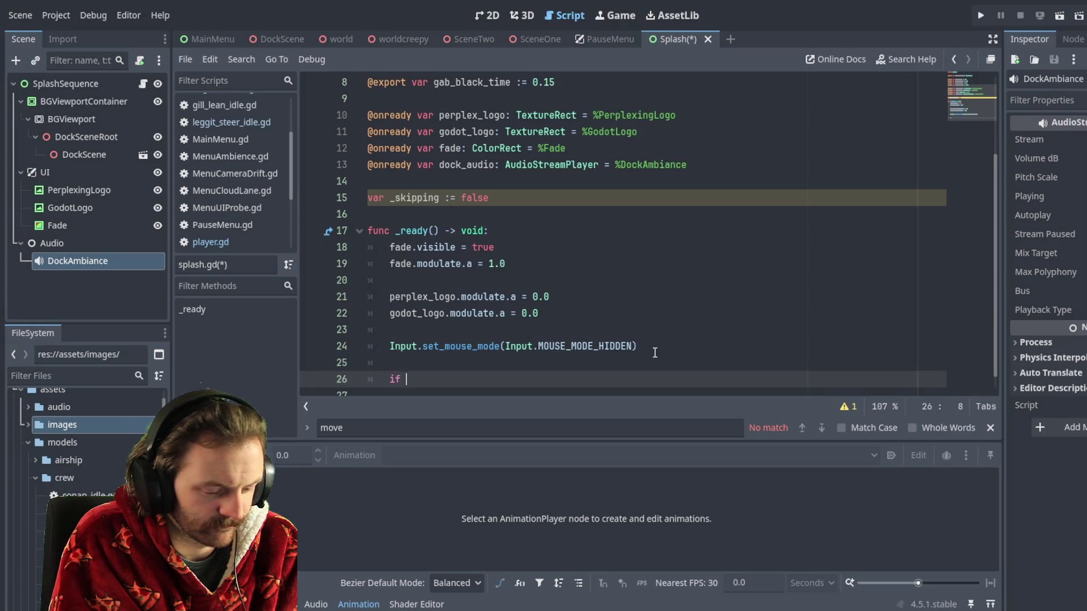
pyautogui.write('_audio')
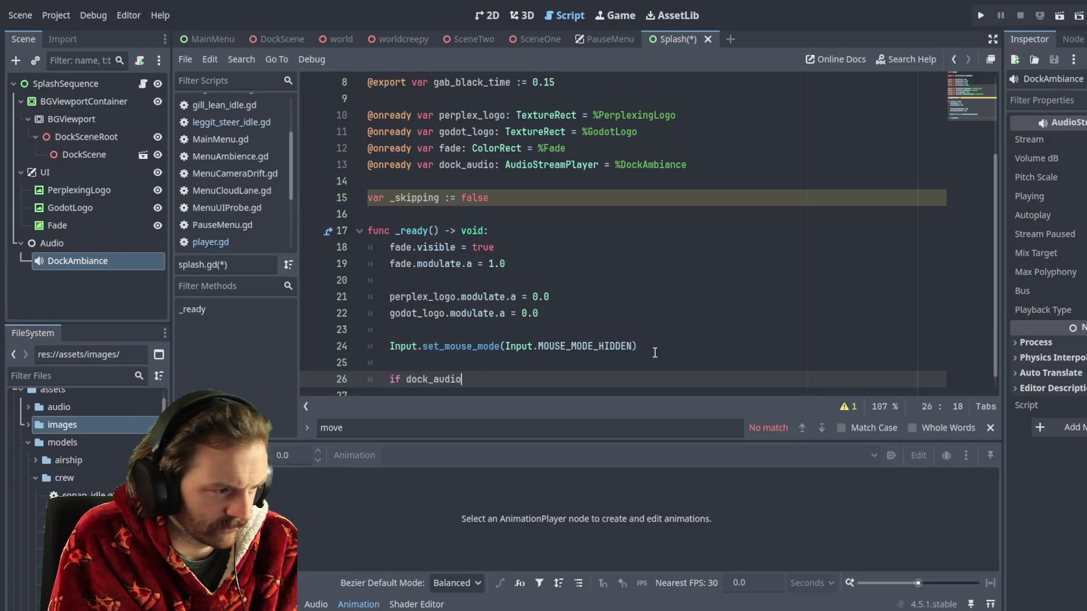
pyautogui.write(':')
pyautogui.press('Return')
pyautogui.write('dock')
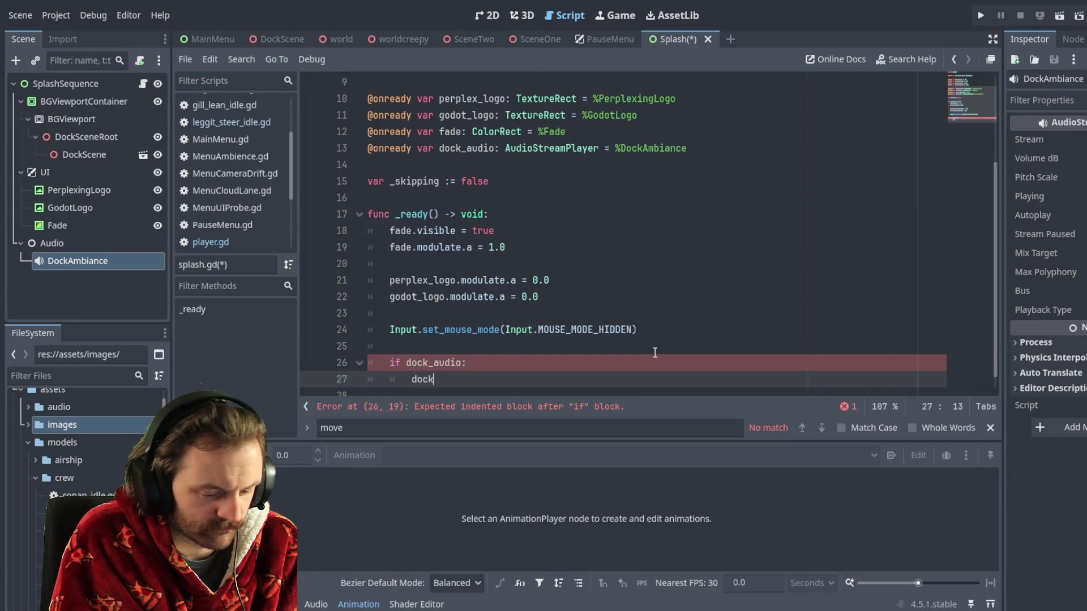
pyautogui.write('_audio')
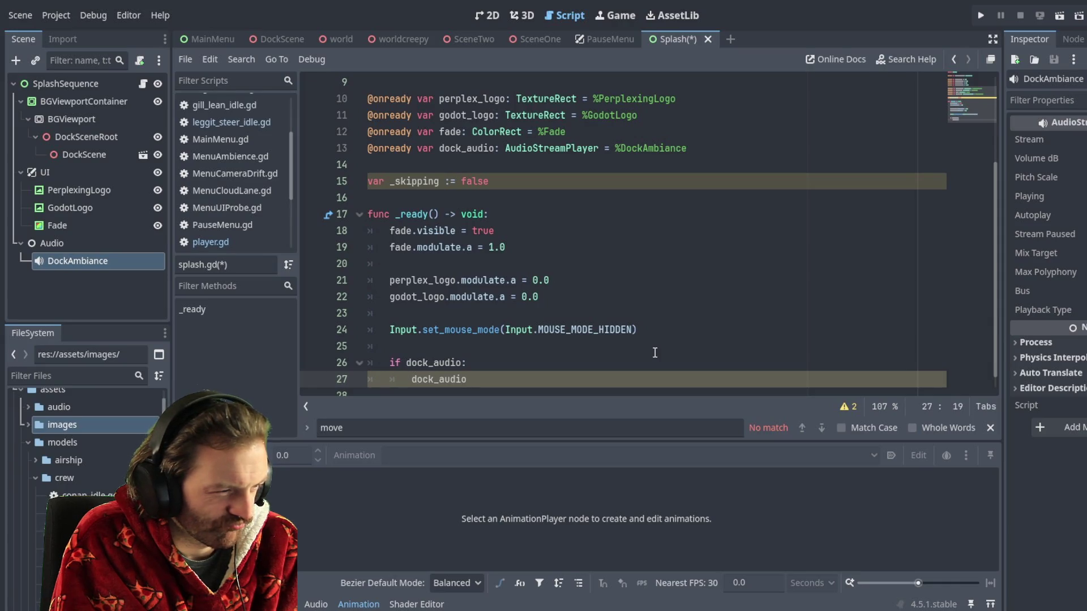
pyautogui.write('.play')
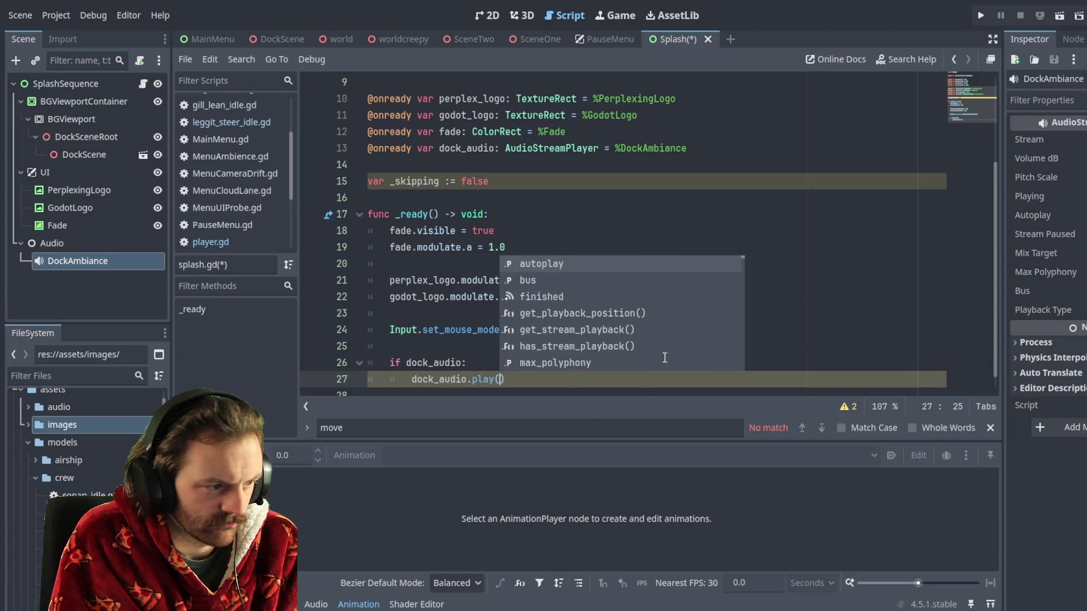
pyautogui.write('(')
pyautogui.press('Return')
pyautogui.press('Return')
pyautogui.write('await _show')
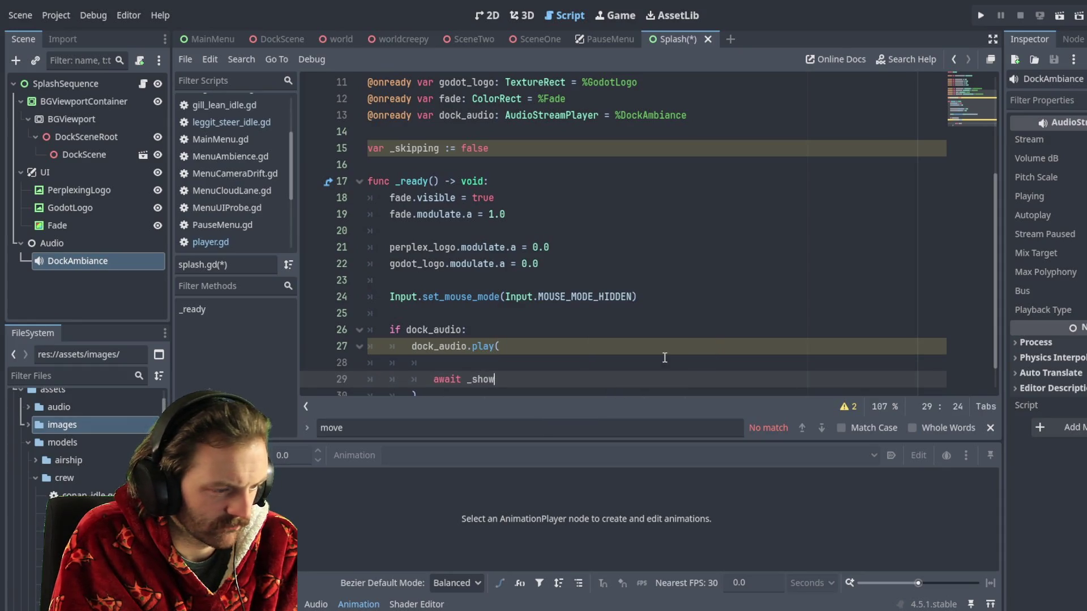
pyautogui.write('_logo')
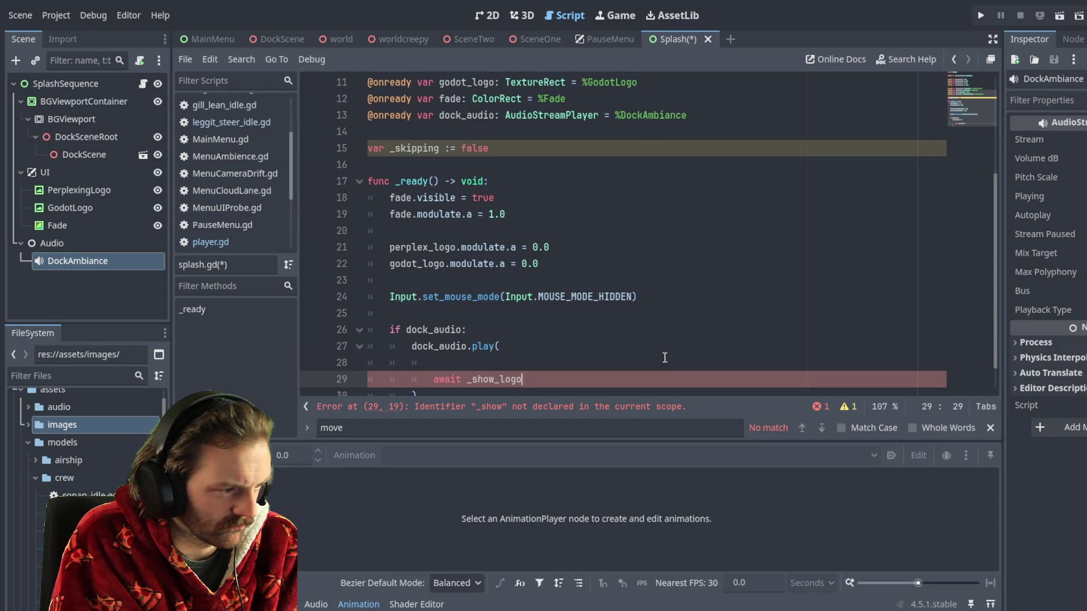
pyautogui.write('(perple')
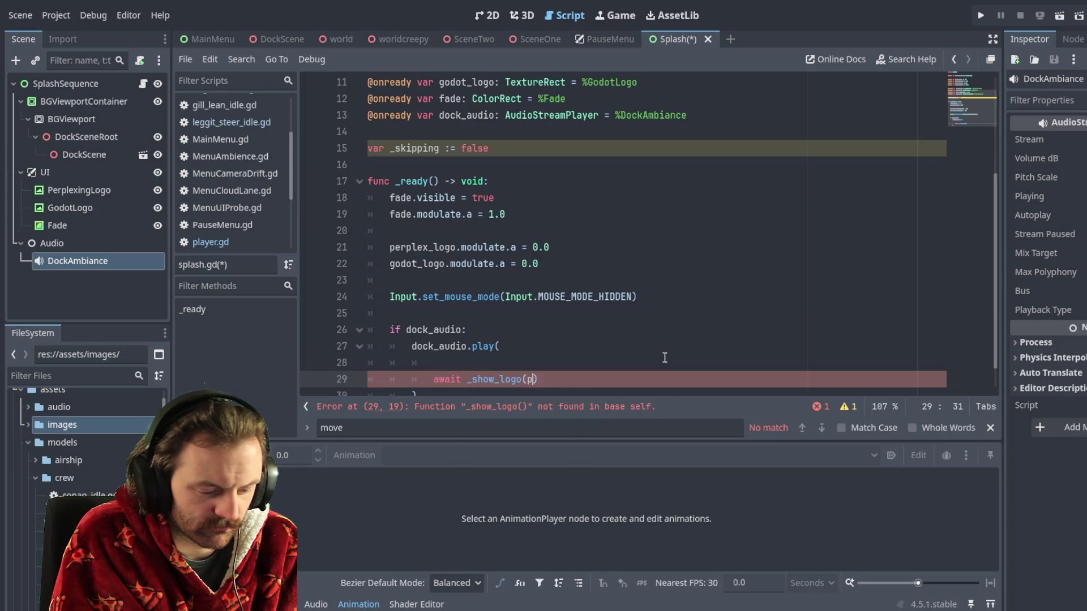
# Await _show_logo(perplex_logo) then _show_logo(godot_logo), each followed by 'if _skipping: return'.
pyautogui.press('Return')
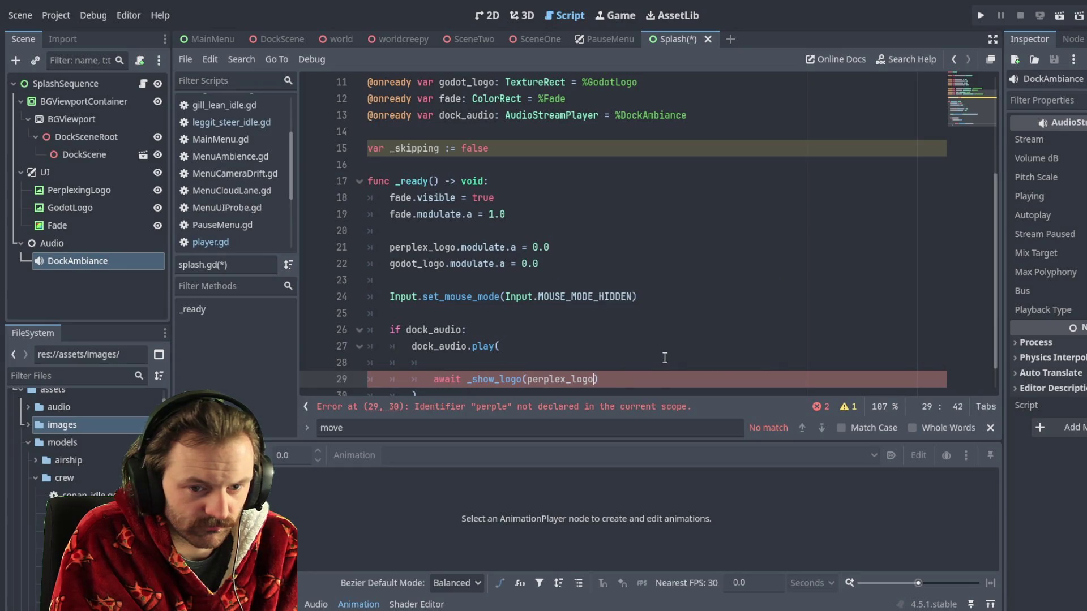
pyautogui.write(')')
pyautogui.press('Return')
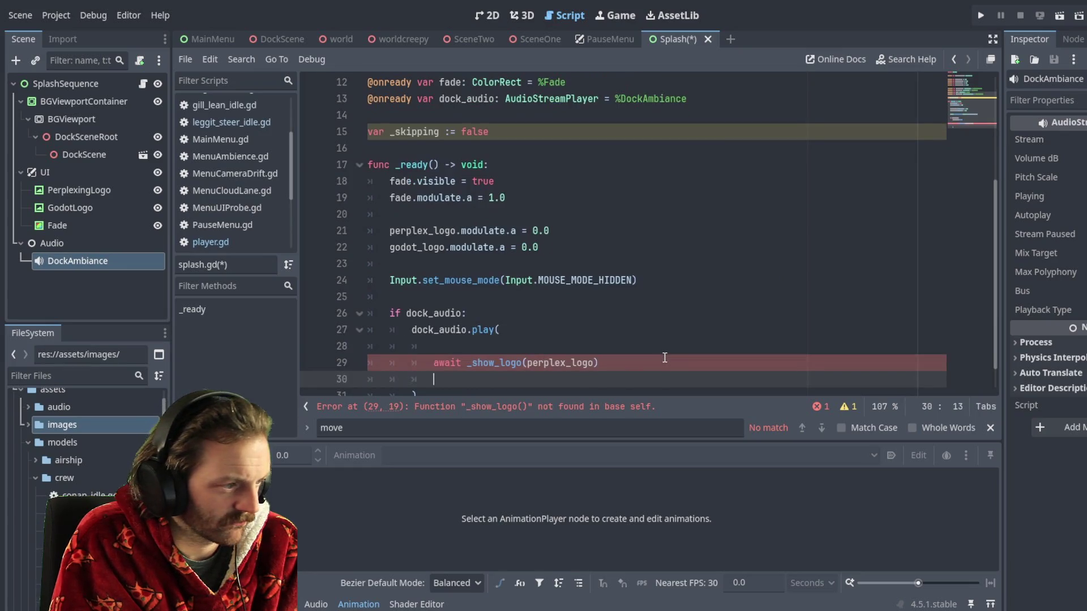
pyautogui.write('if ')
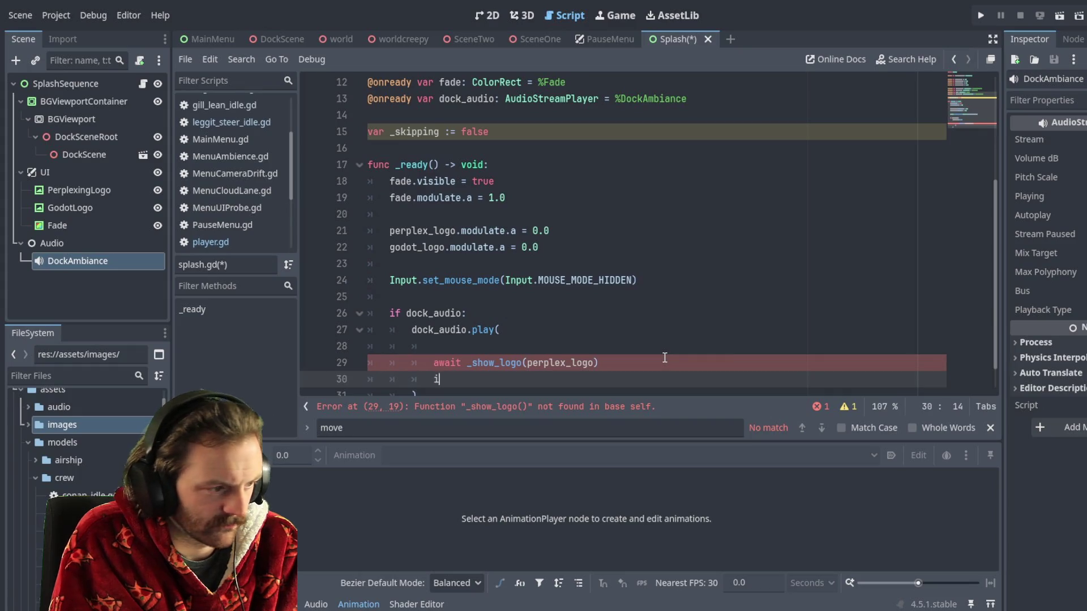
pyautogui.write('_skipping')
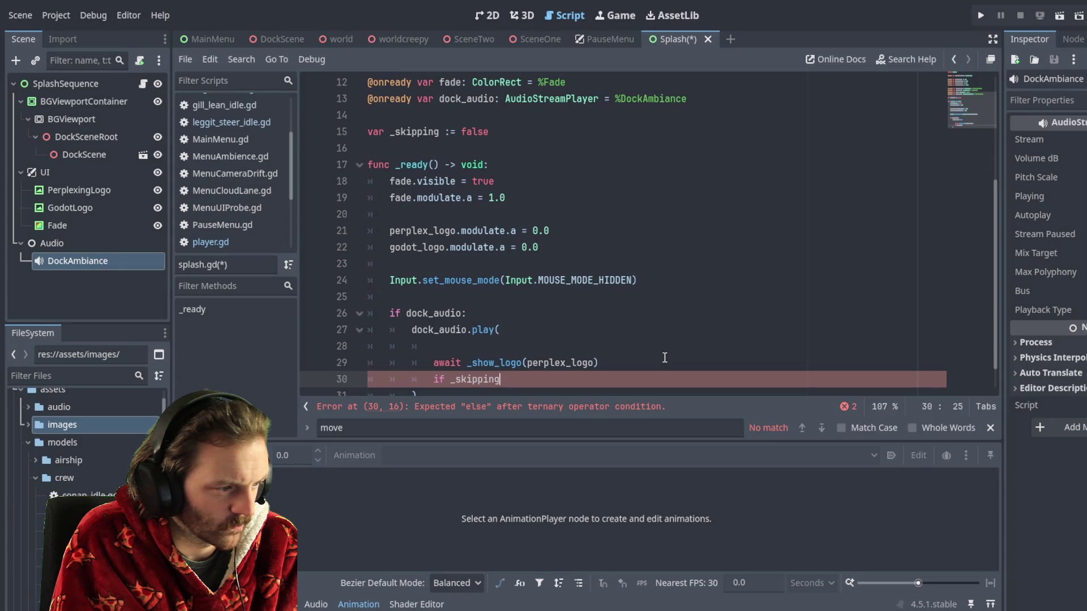
pyautogui.write(': return')
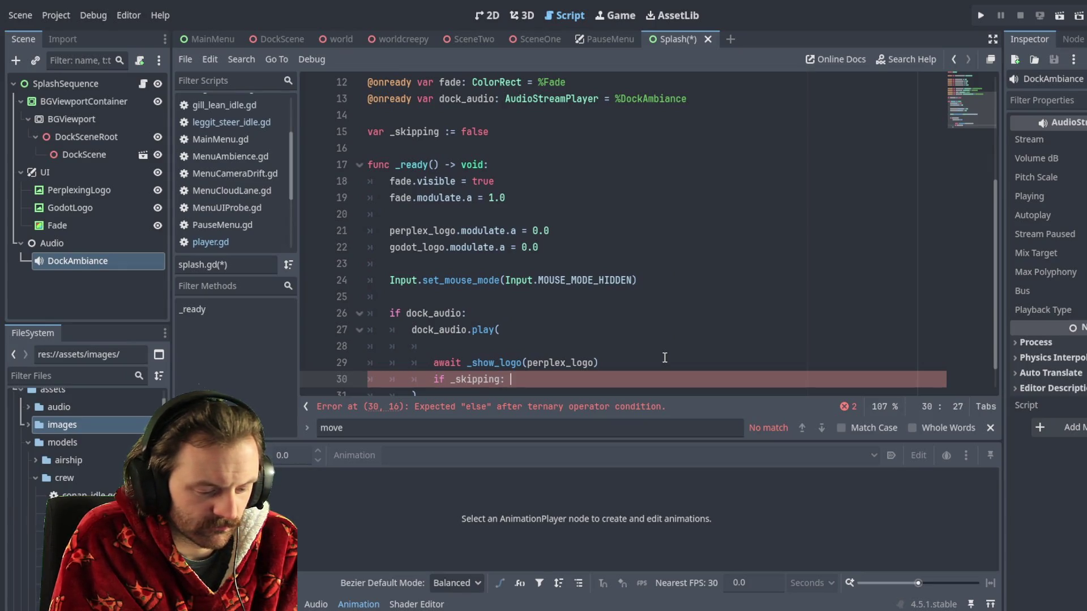
pyautogui.press('Return')
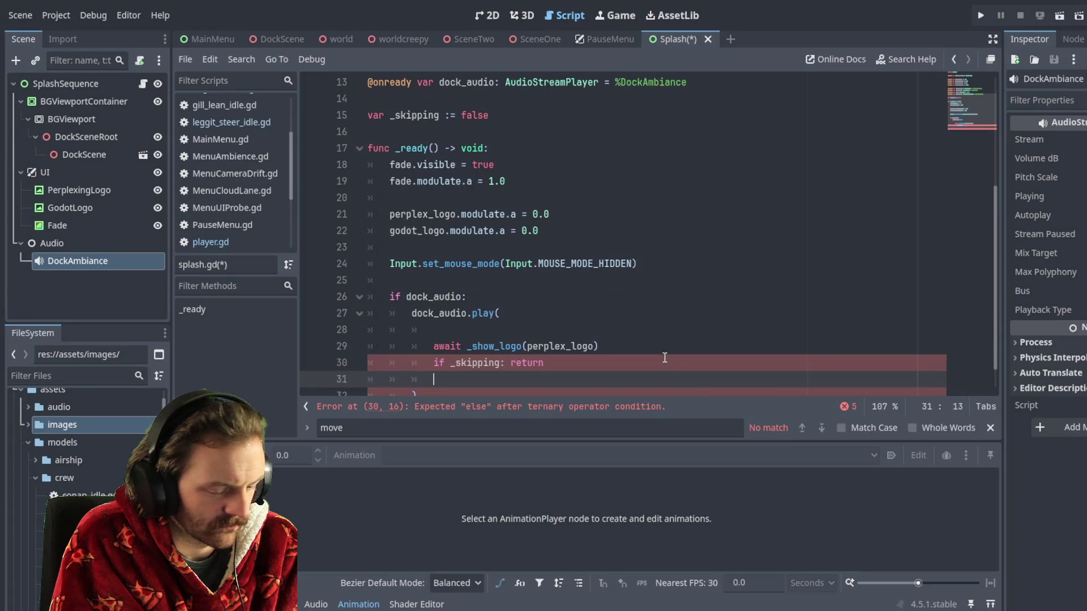
pyautogui.write('await _')
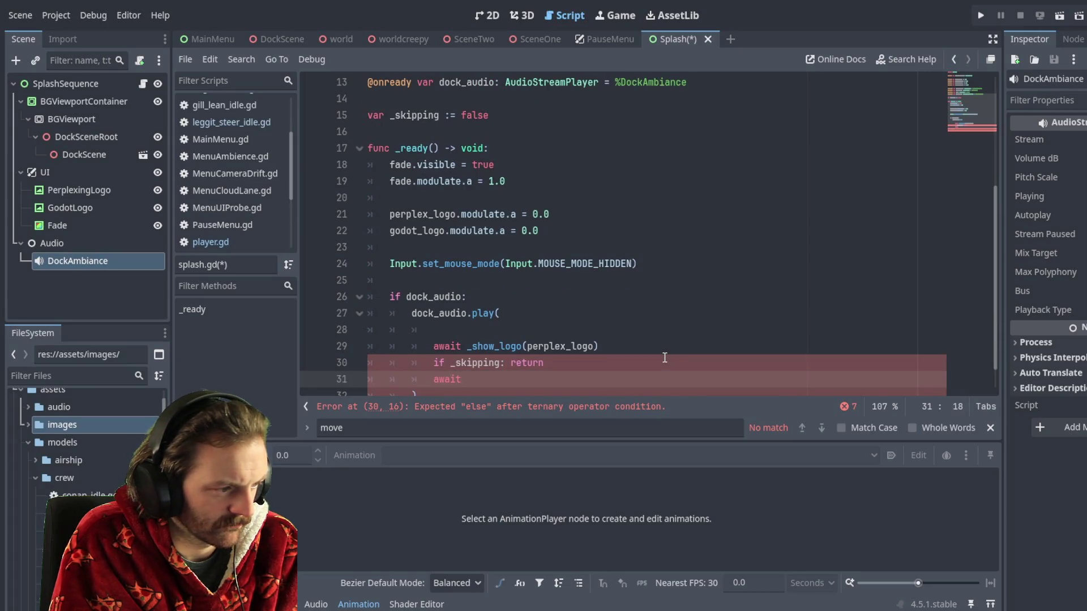
pyautogui.write('show_')
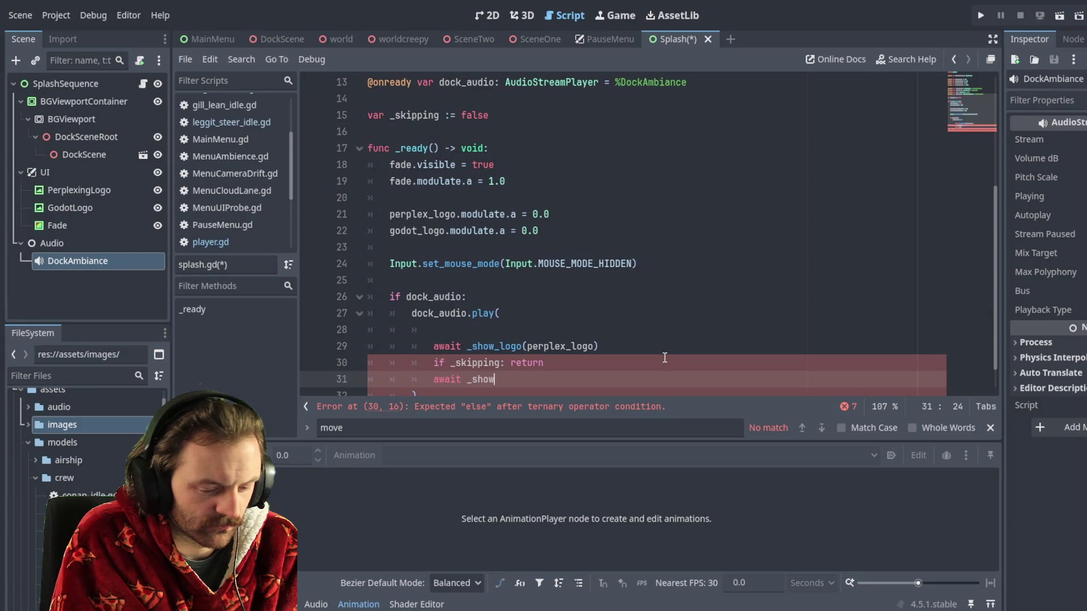
pyautogui.write('logo')
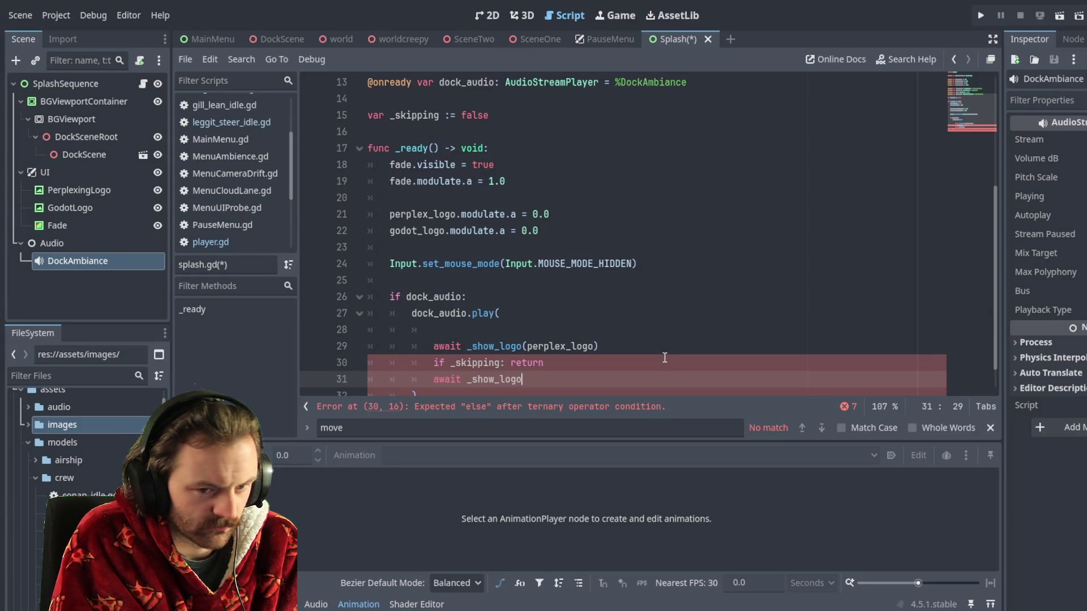
pyautogui.write('(')
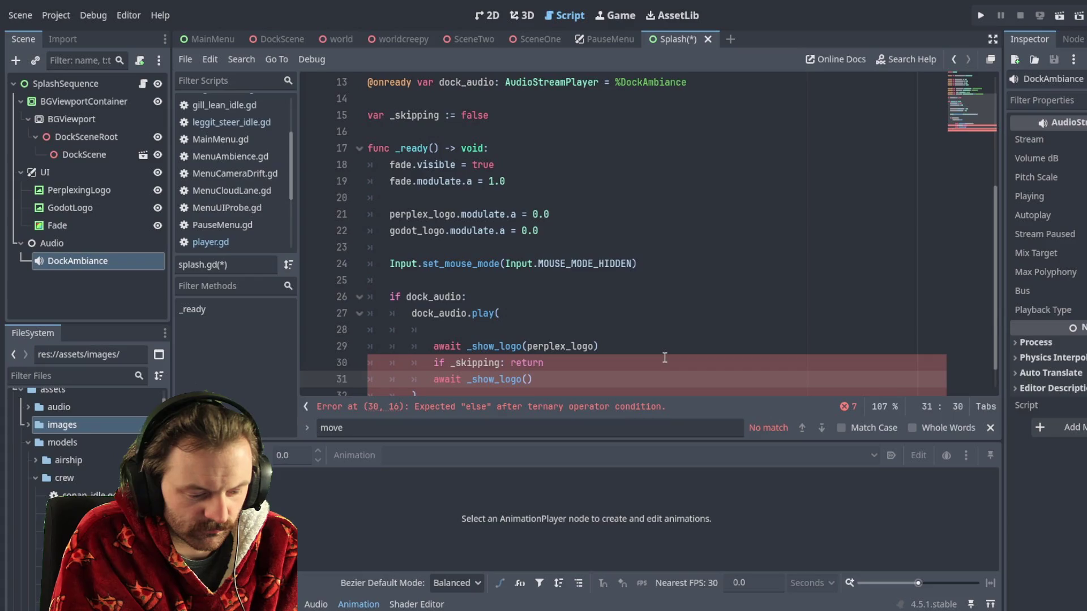
pyautogui.write('godot')
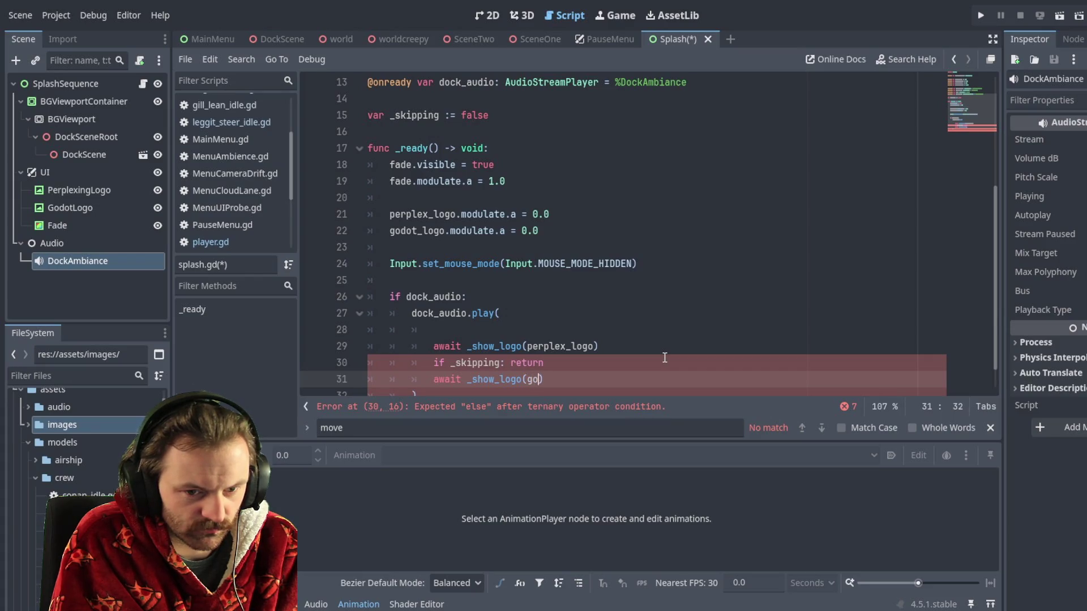
pyautogui.write('_logo')
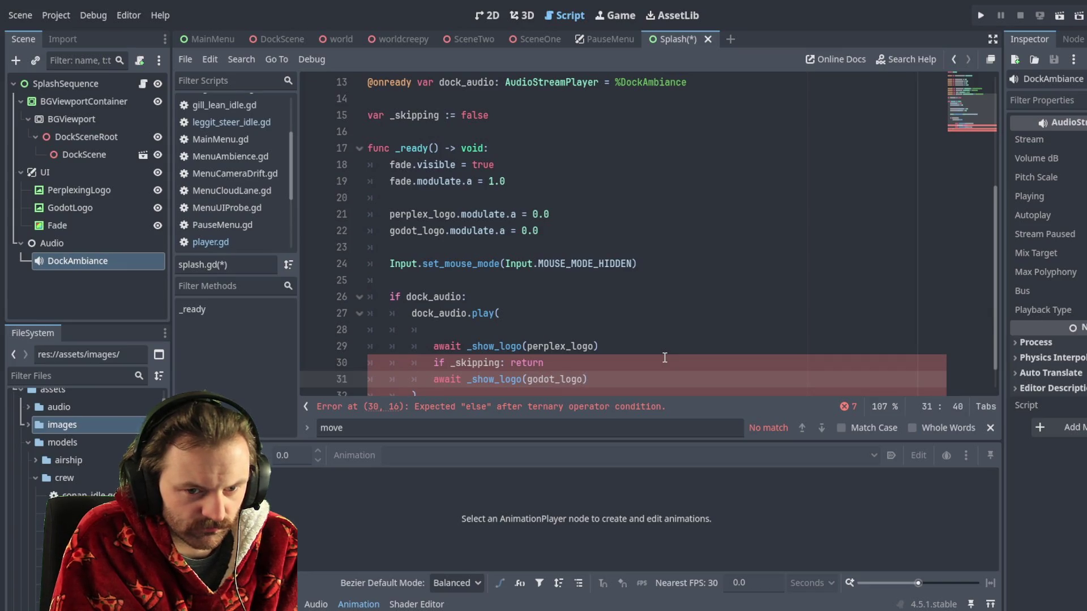
pyautogui.write(')')
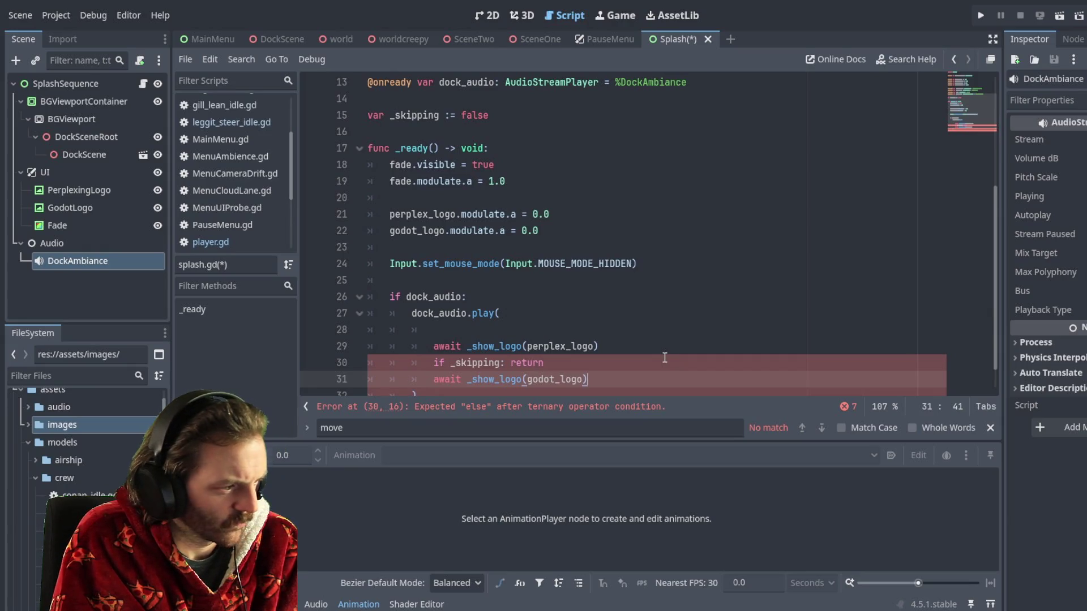
pyautogui.press('Return')
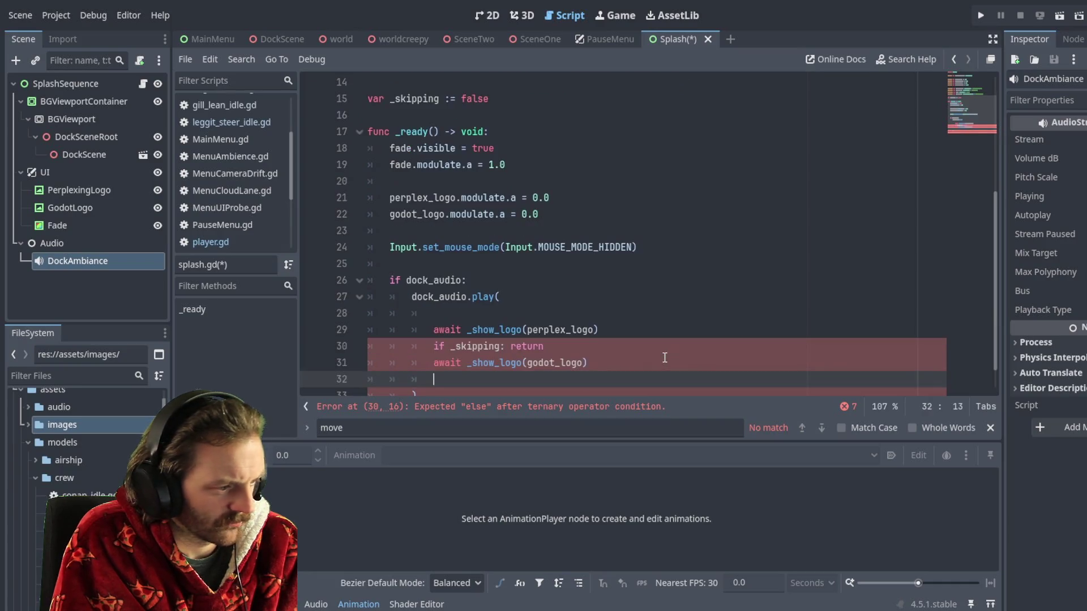
pyautogui.write('if _')
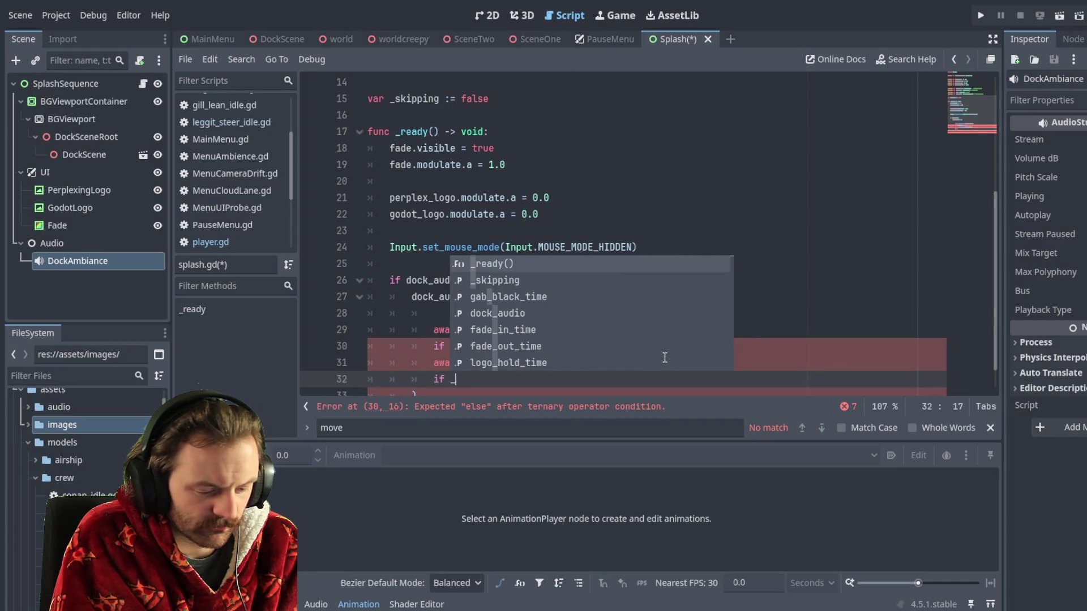
pyautogui.write('skipping')
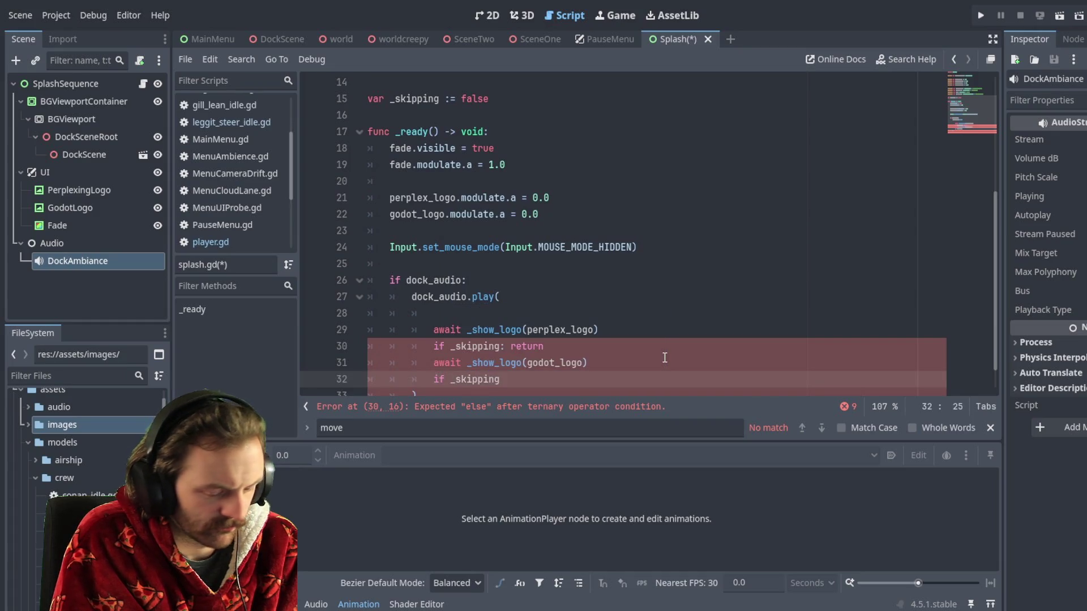
pyautogui.write(': return')
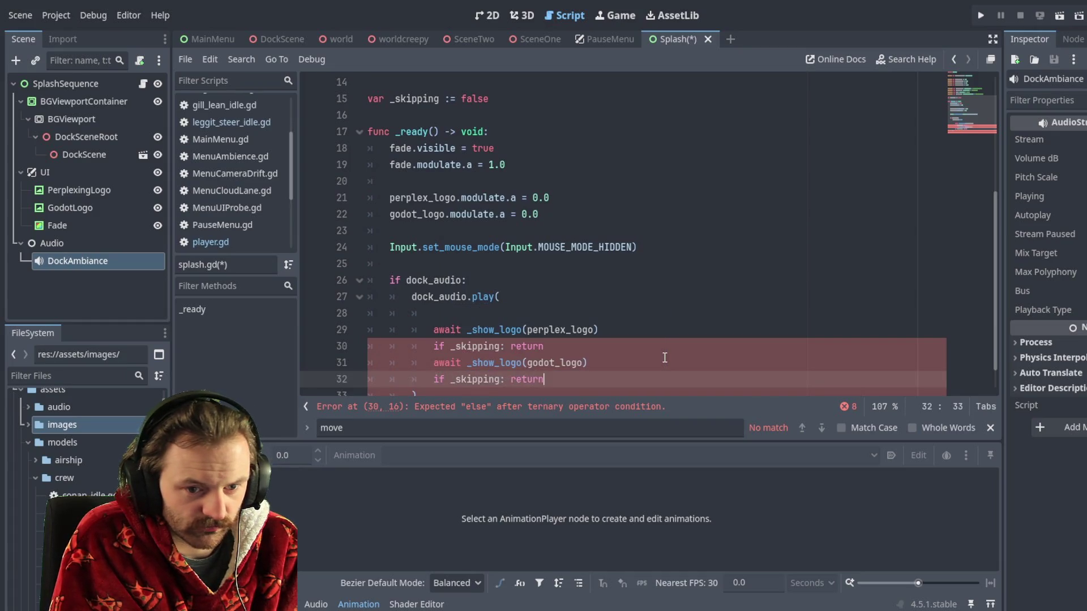
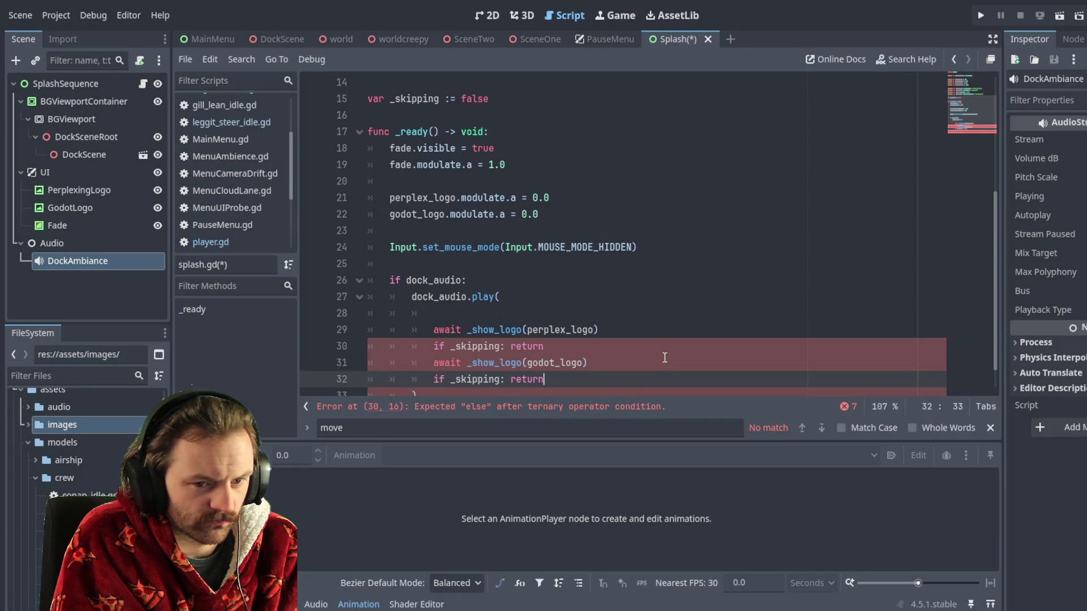
# Add blank lines after the second skip check and close the open play( parenthesis.
pyautogui.press('Return')
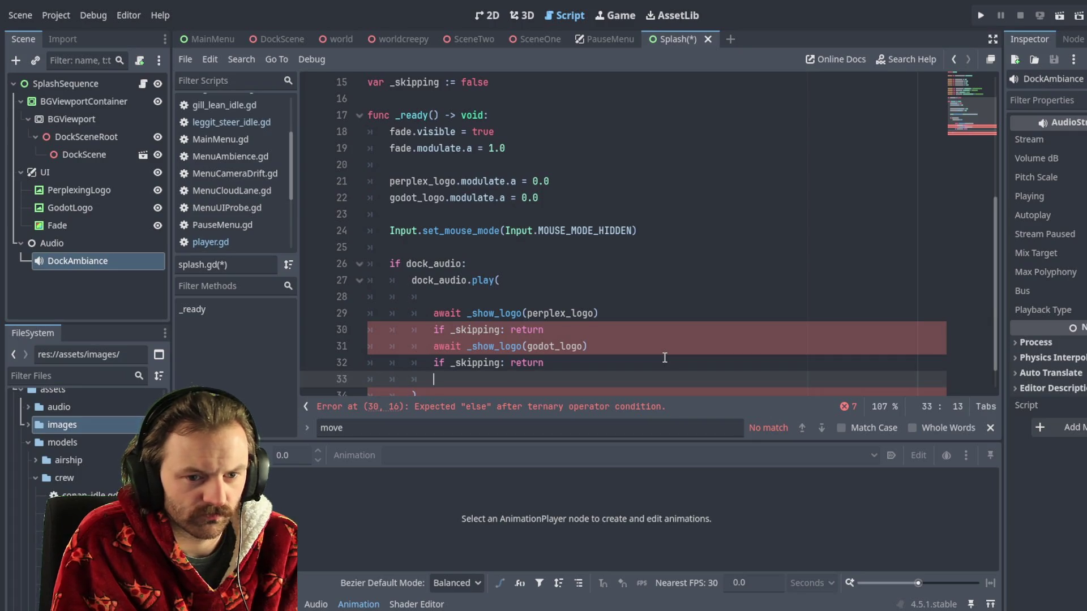
pyautogui.press('Return')
pyautogui.press('BackSpace')
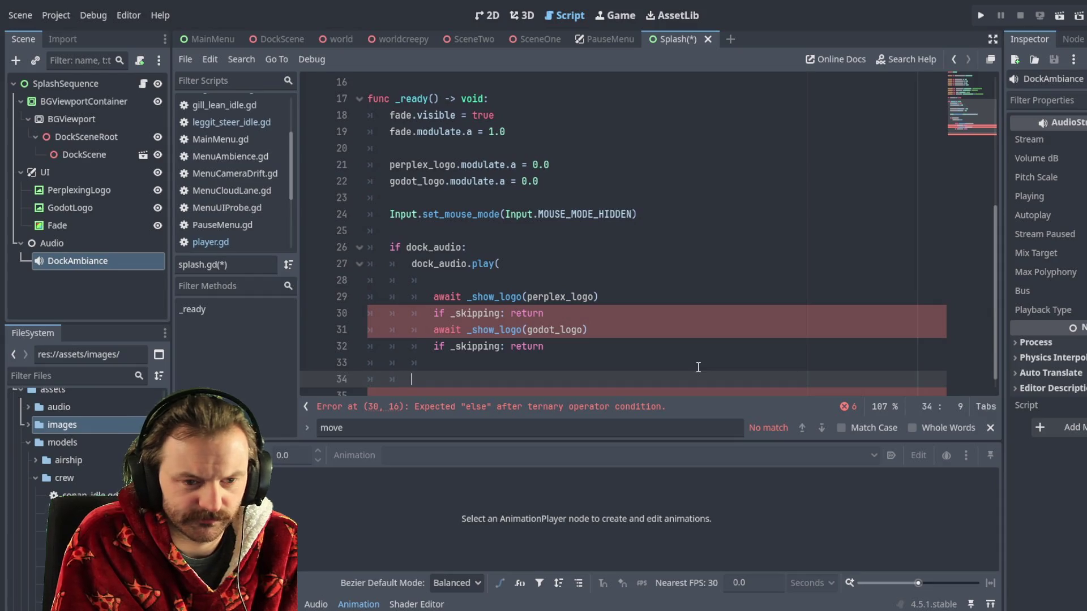
pyautogui.write(')')
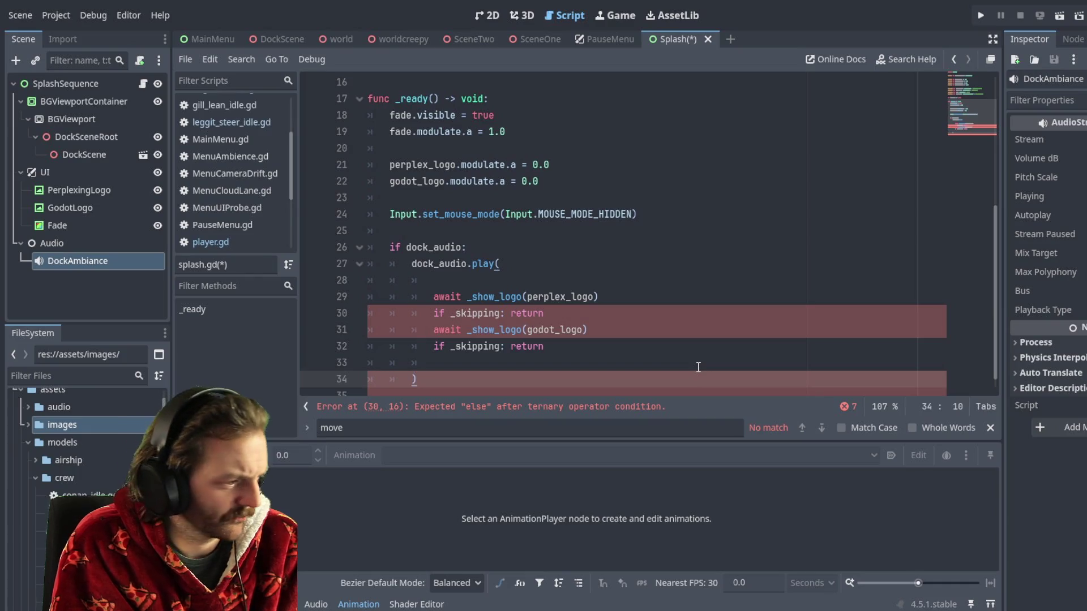
pyautogui.press('Up')
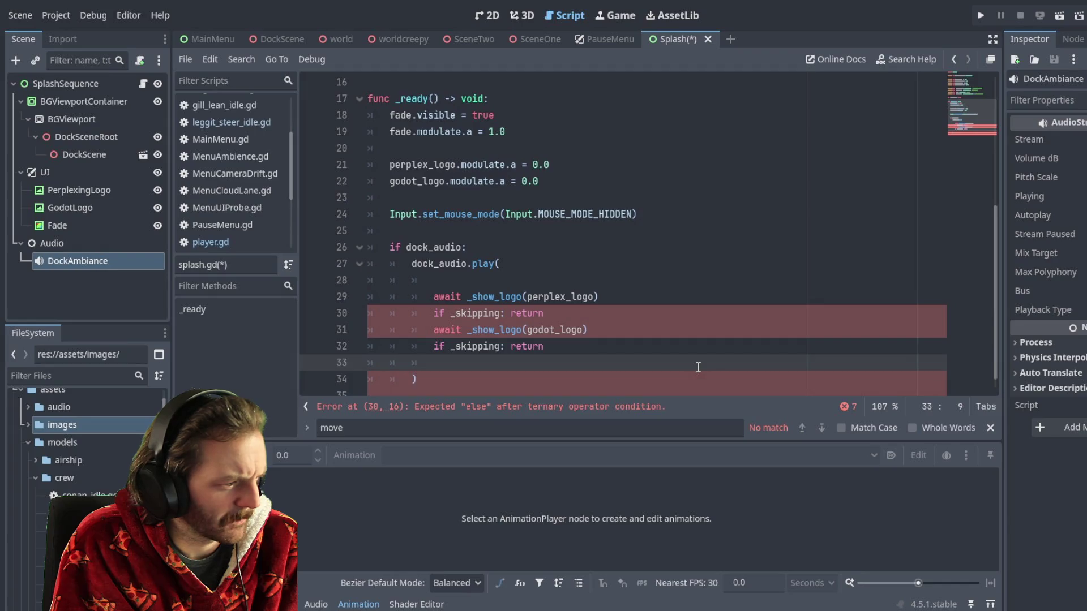
# Write await _fade_to(1.0, 0.2) on the blank line above the parenthesis.
pyautogui.write('await')
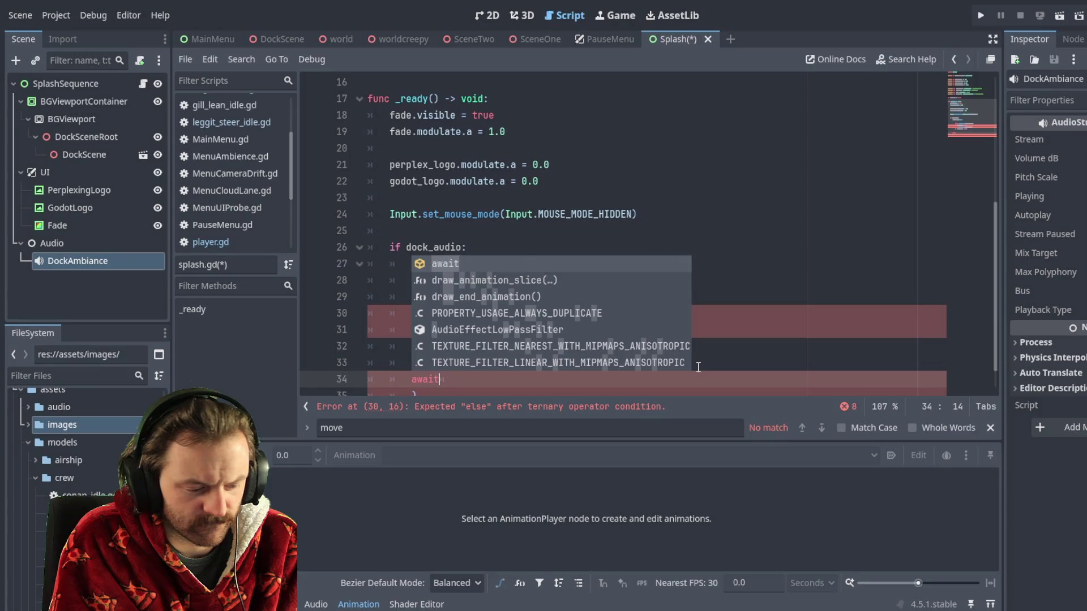
pyautogui.write(' fade')
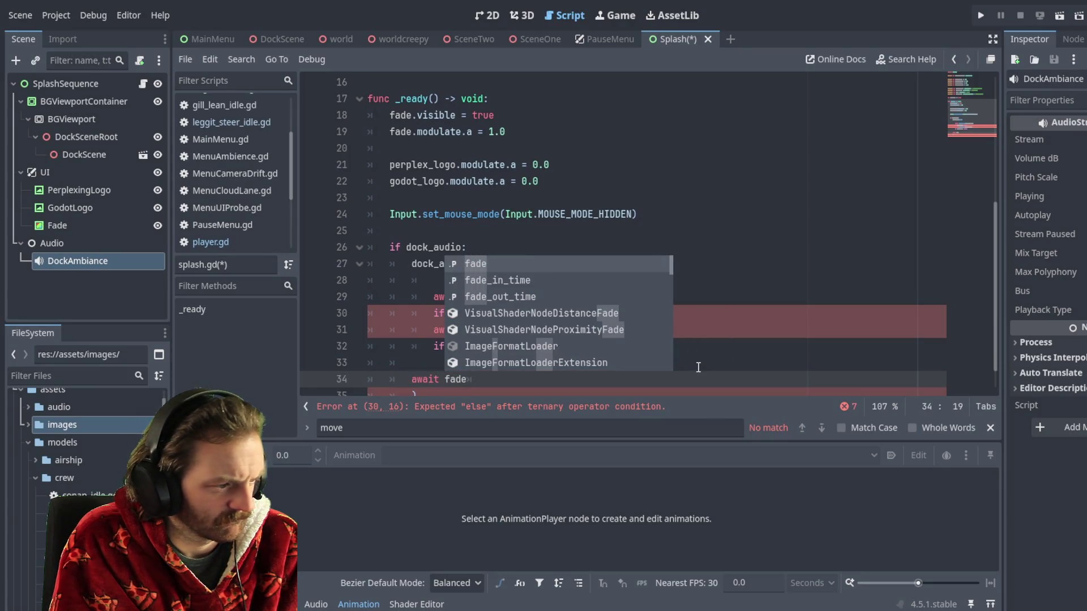
pyautogui.press('BackSpace')
pyautogui.press('BackSpace')
pyautogui.press('BackSpace')
pyautogui.write('_')
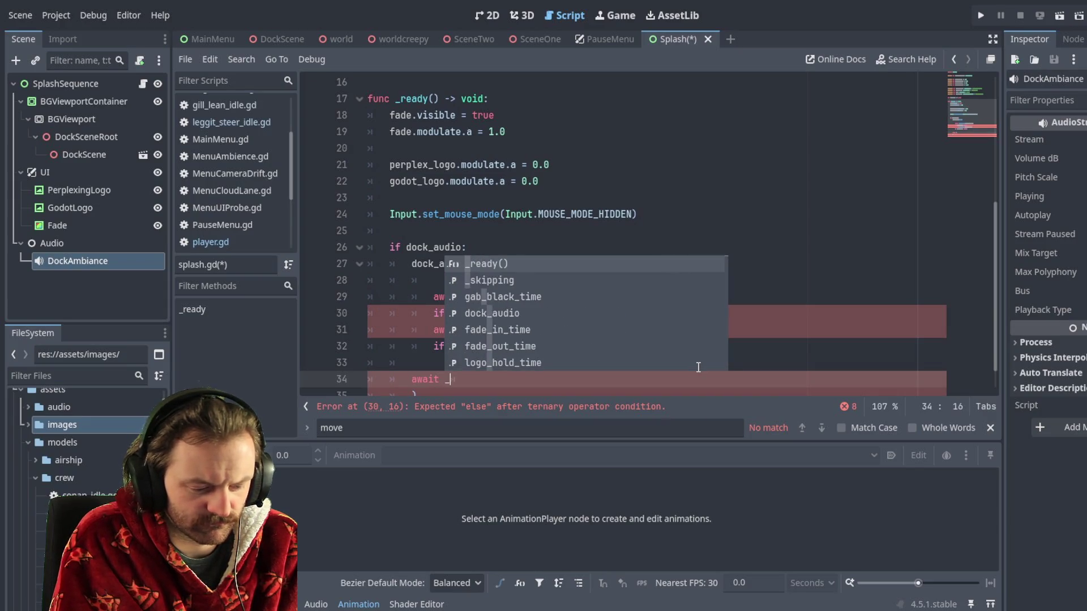
pyautogui.write('fade')
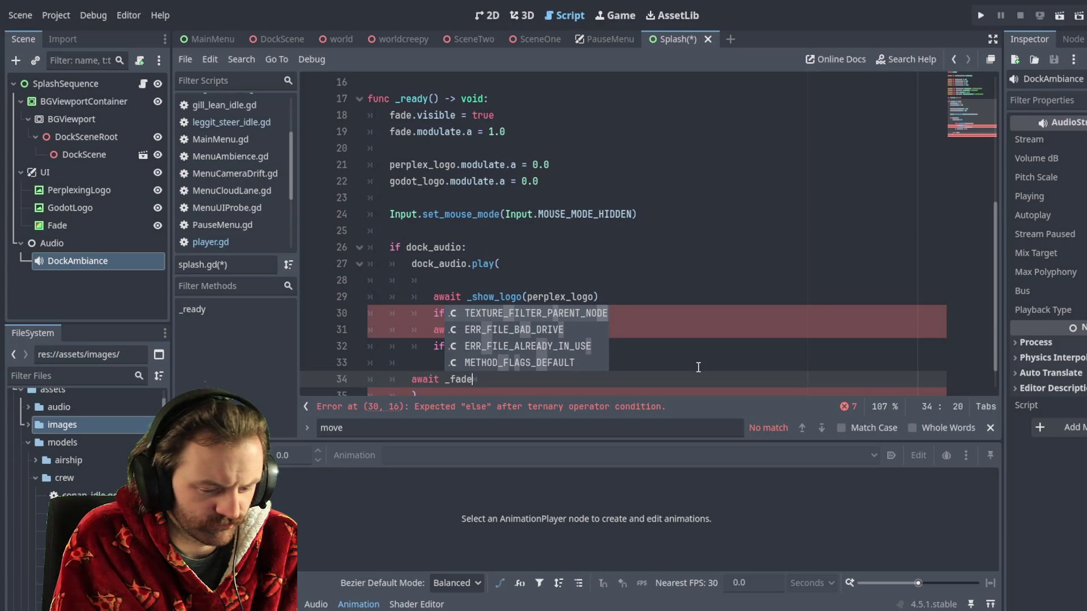
pyautogui.write('_to')
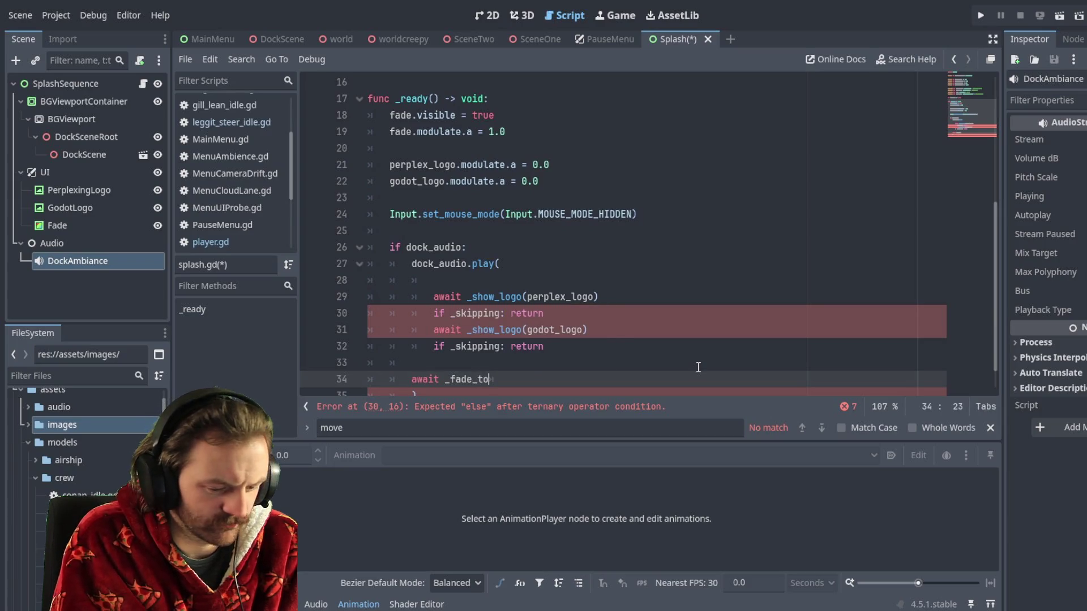
pyautogui.write('(1.0, ')
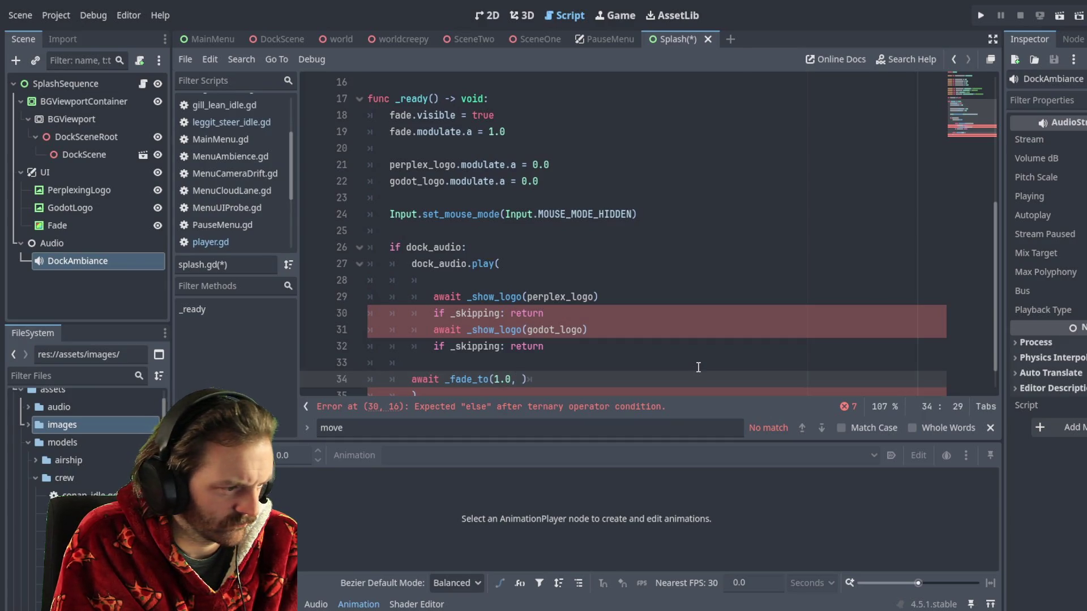
pyautogui.write('0.2')
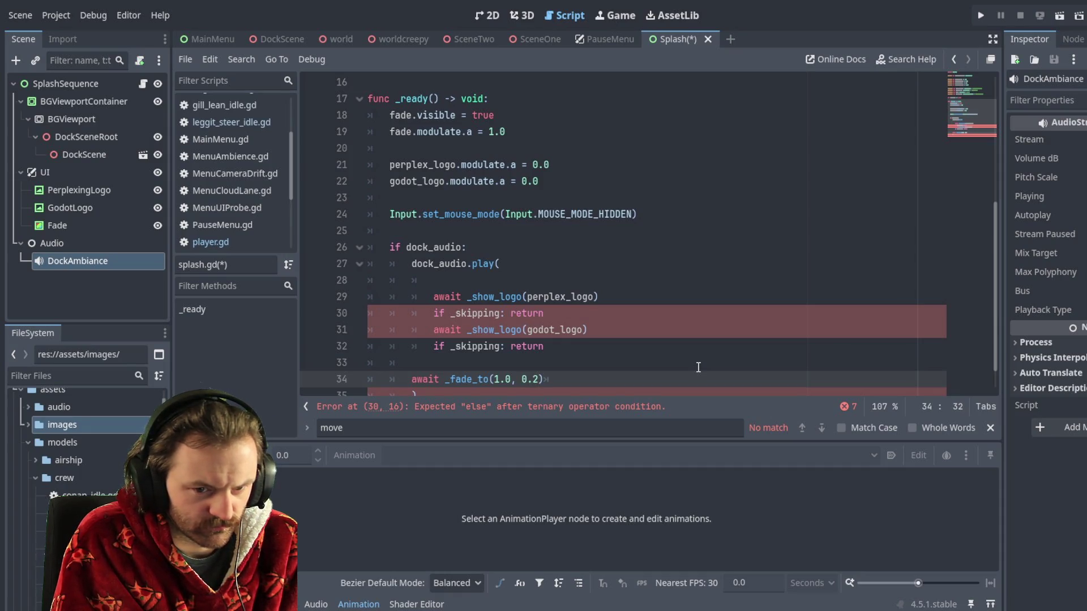
pyautogui.write(')')
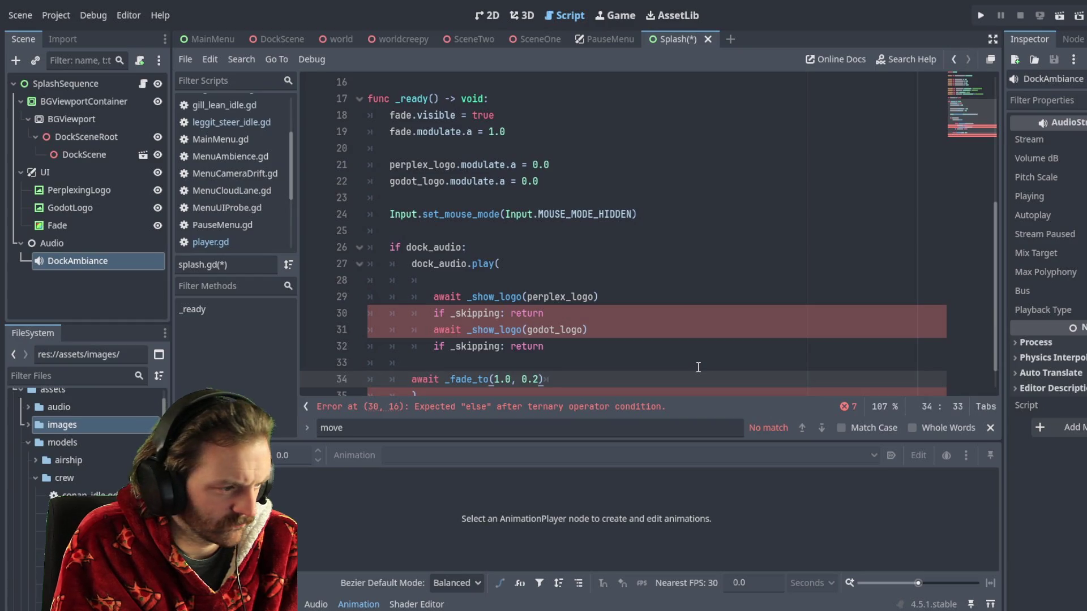
pyautogui.press('Return')
# Add 'if main_menu_scene == null:' with push_error 'SplashSequence: main__menu_scene not assigned.' beneath it.
pyautogui.write('if main')
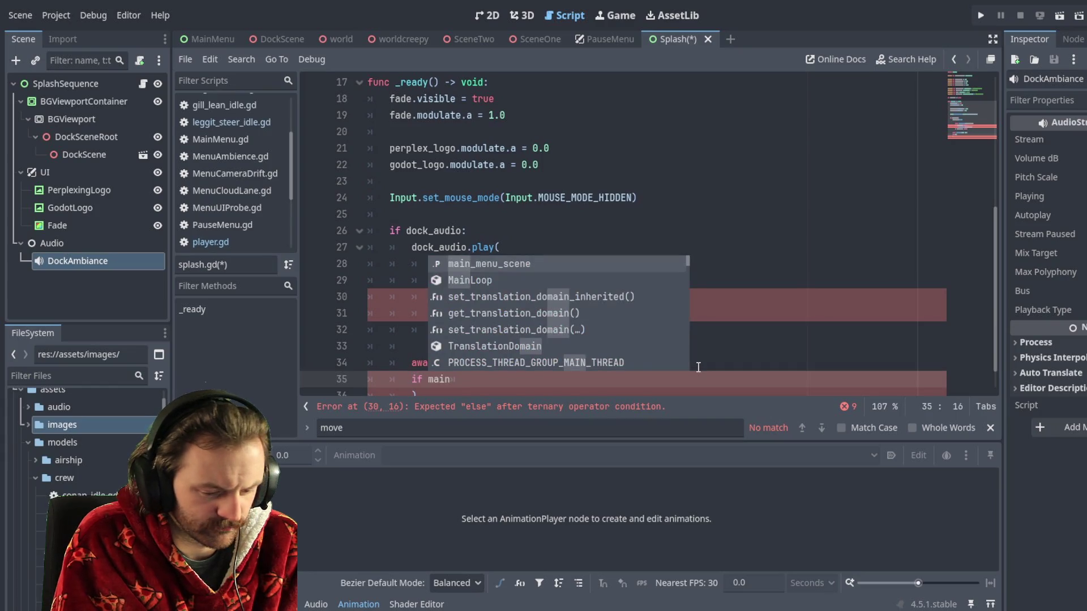
pyautogui.write('_menu_')
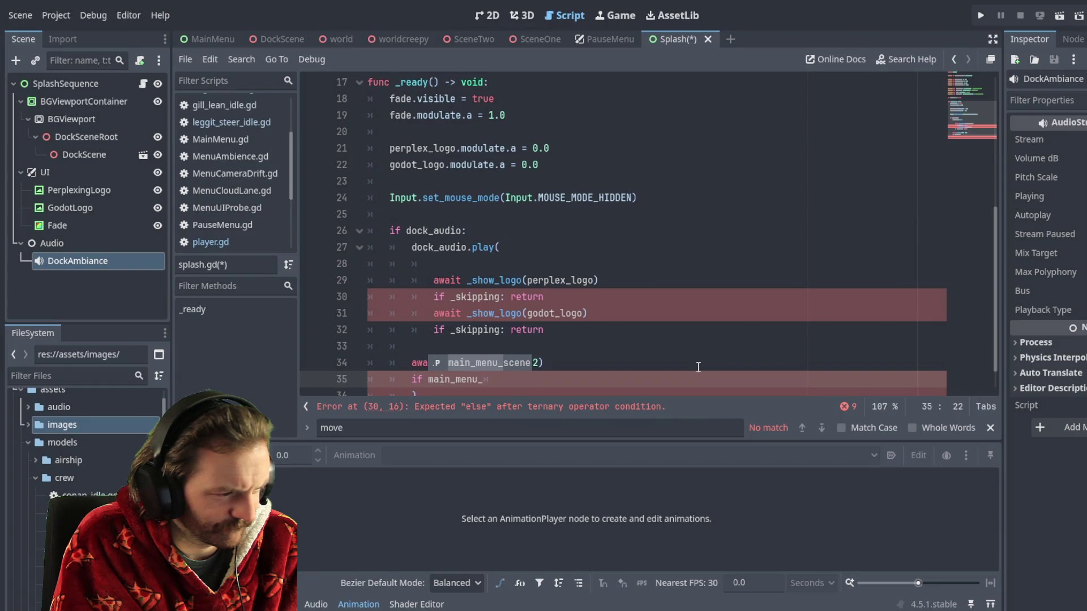
pyautogui.write('scene ')
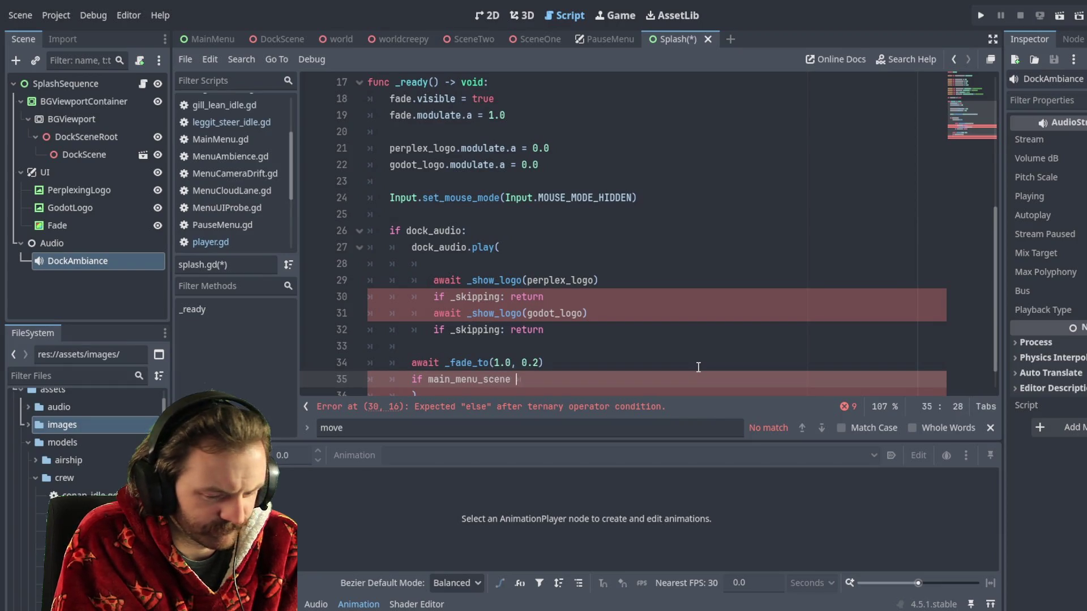
pyautogui.write('== nu')
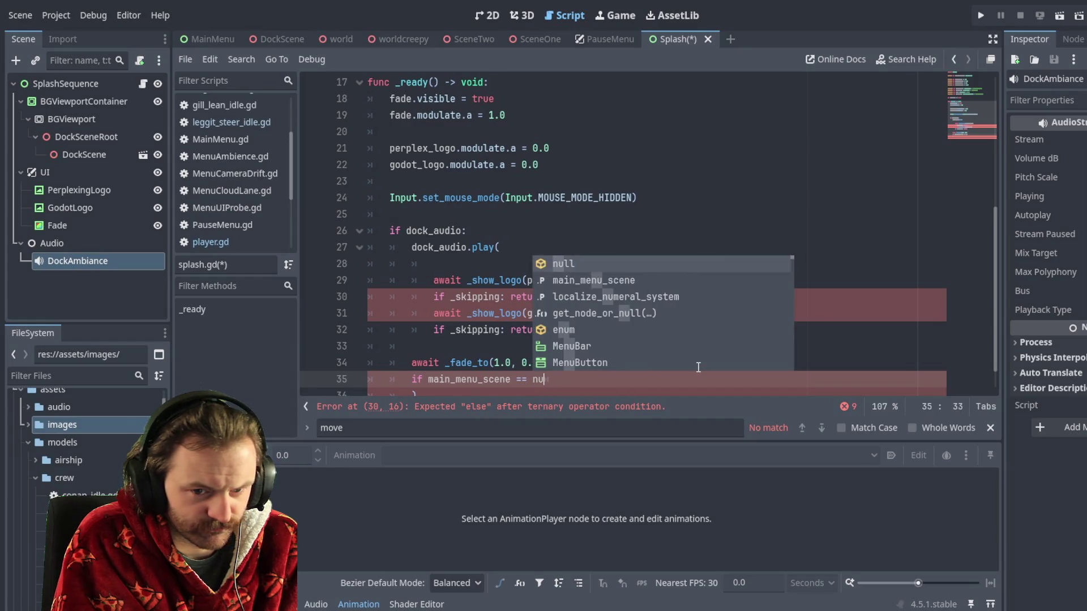
pyautogui.write('ll')
pyautogui.press('Return')
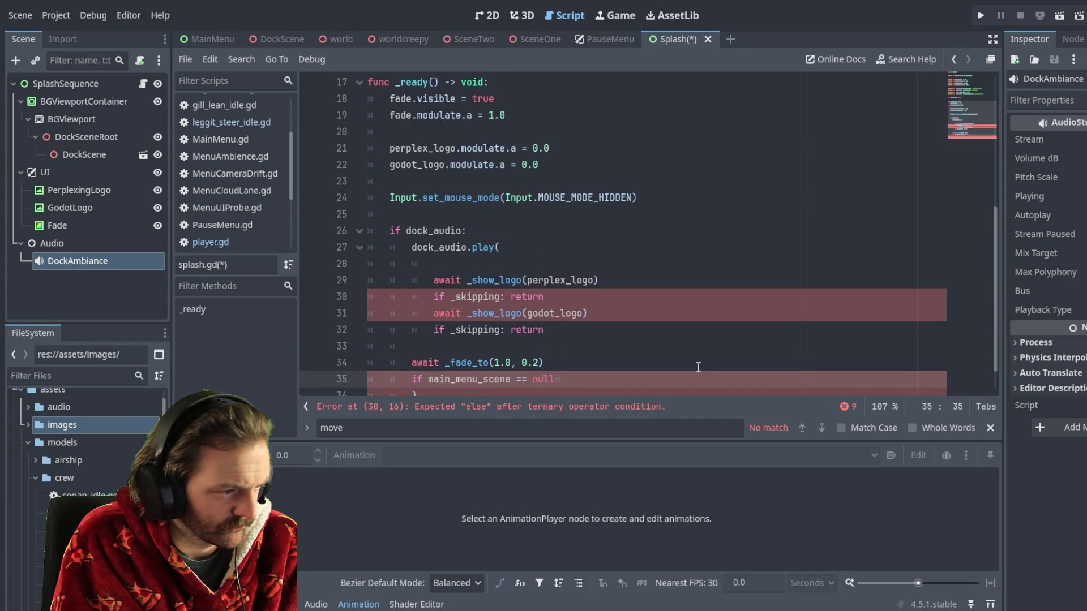
pyautogui.write(':')
pyautogui.press('Return')
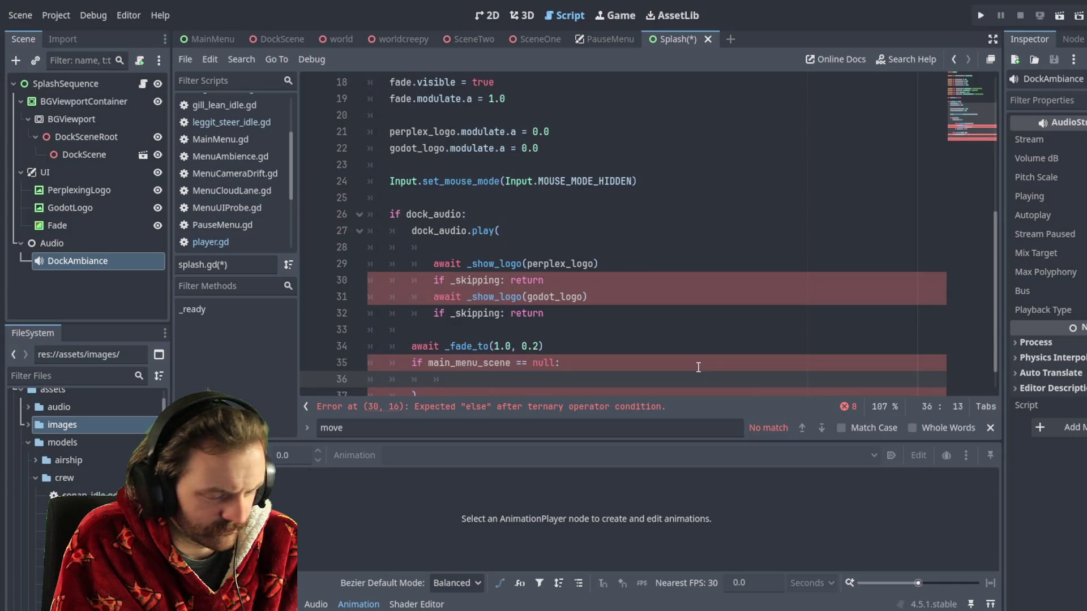
pyautogui.write('push_erro')
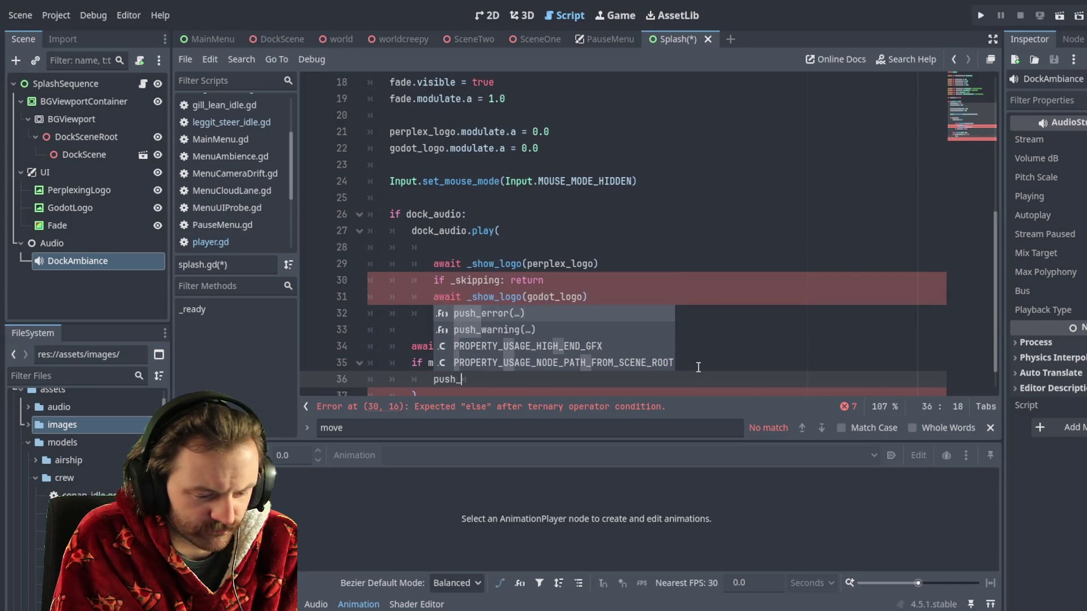
pyautogui.write('r')
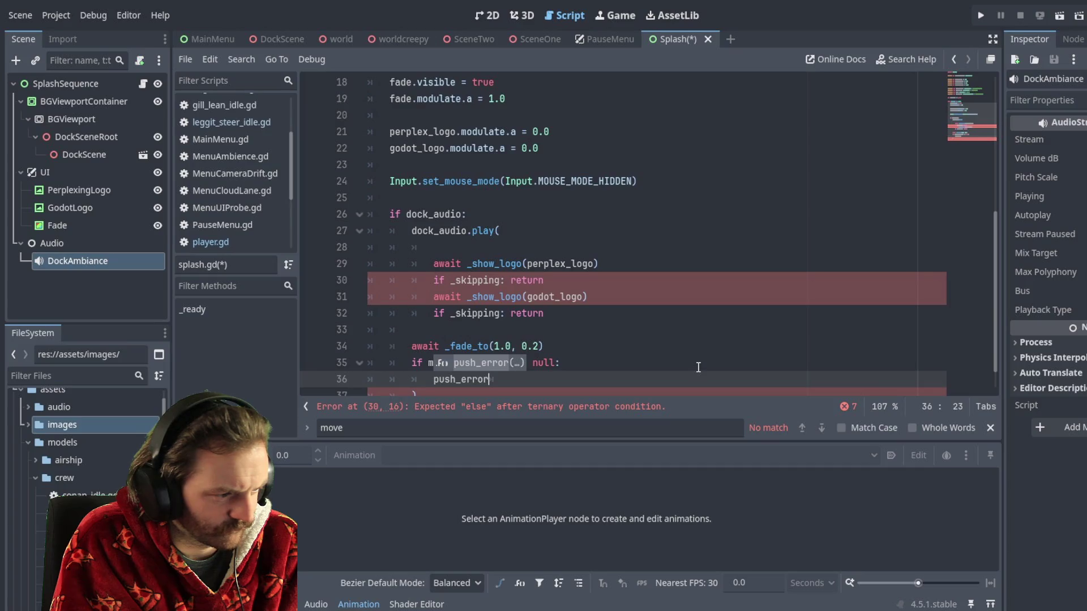
pyautogui.write('(splas')
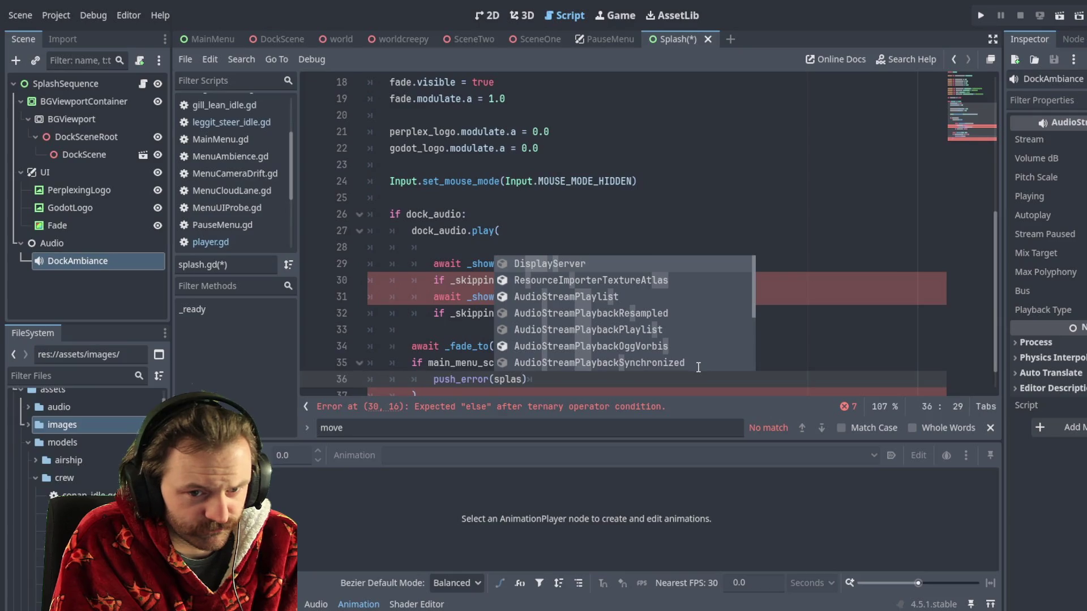
pyautogui.write('h')
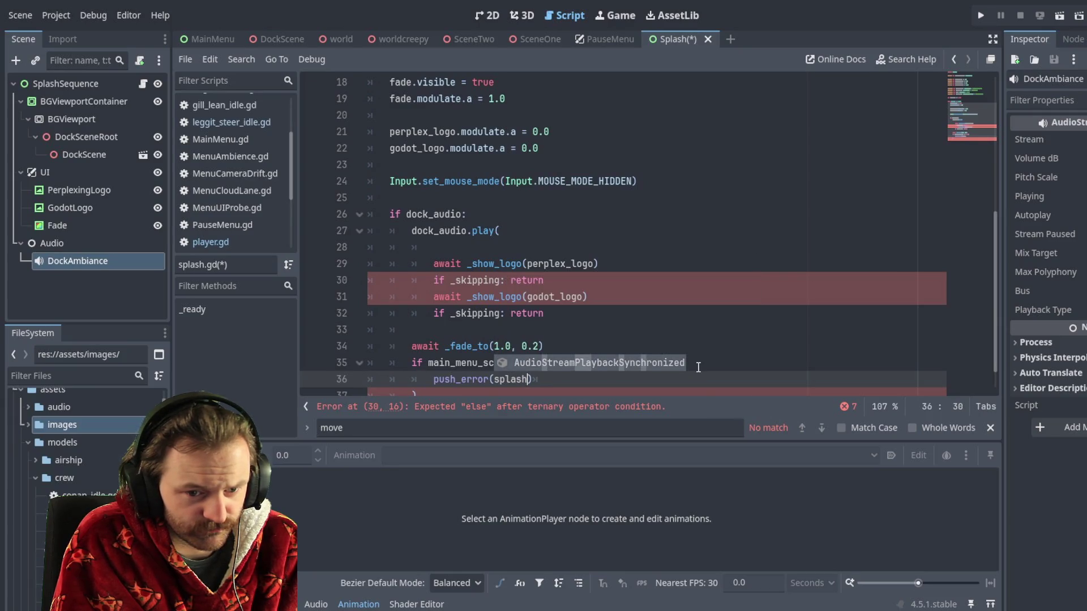
pyautogui.press('BackSpace')
pyautogui.press('BackSpace')
pyautogui.press('BackSpace')
pyautogui.write('Splash')
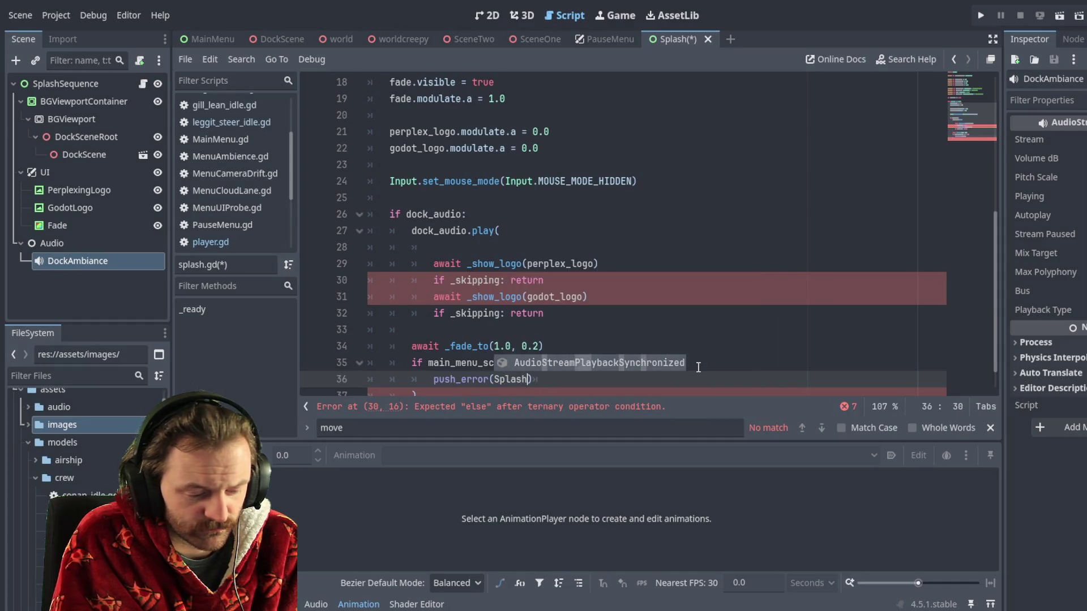
pyautogui.write('S')
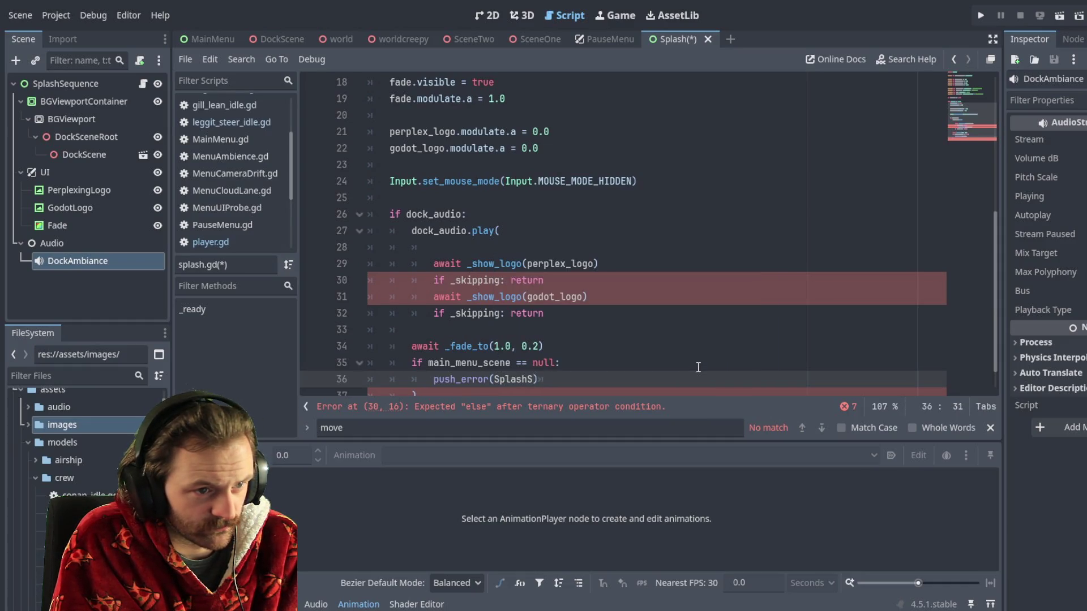
pyautogui.write('equ')
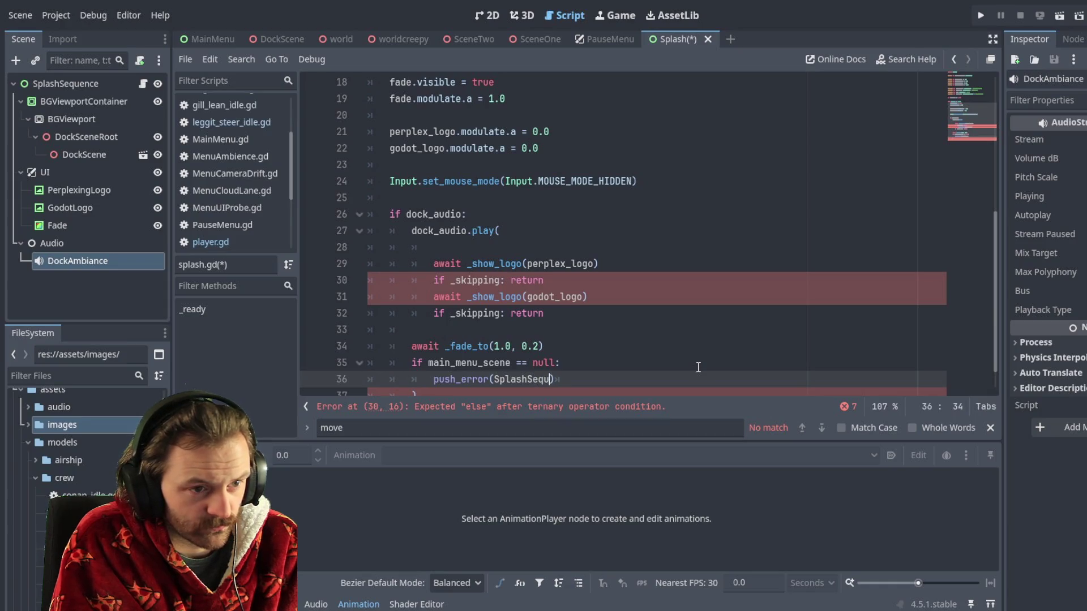
pyautogui.write('ence')
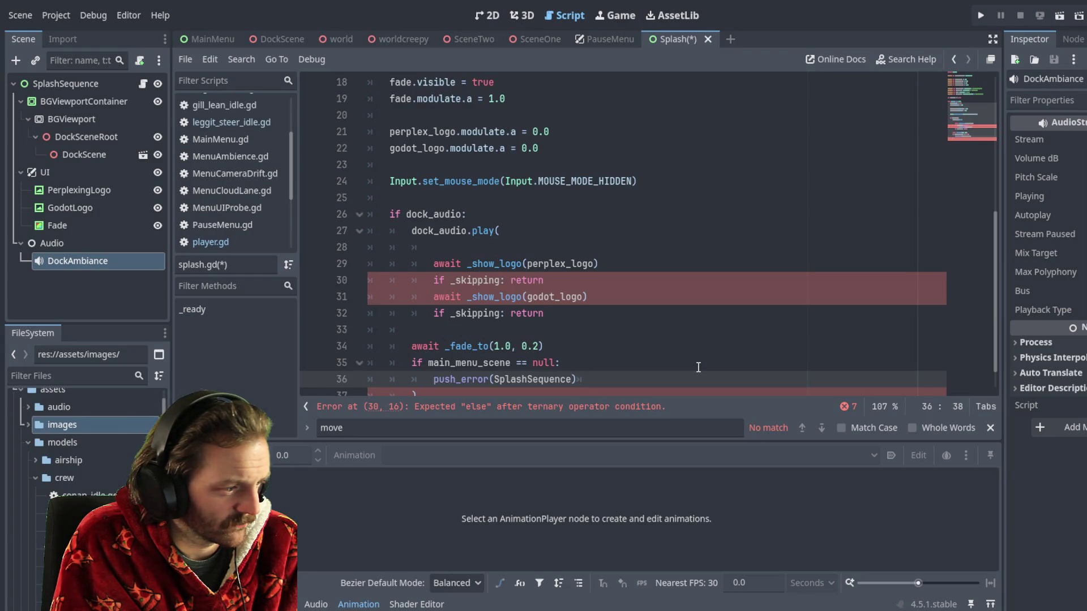
pyautogui.write(':')
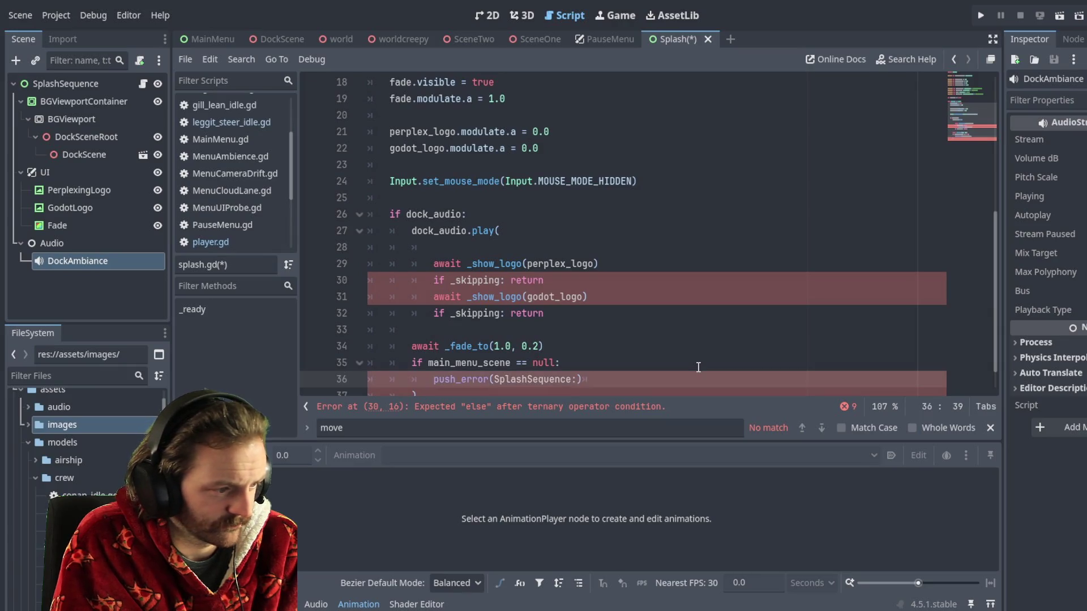
pyautogui.write(' main')
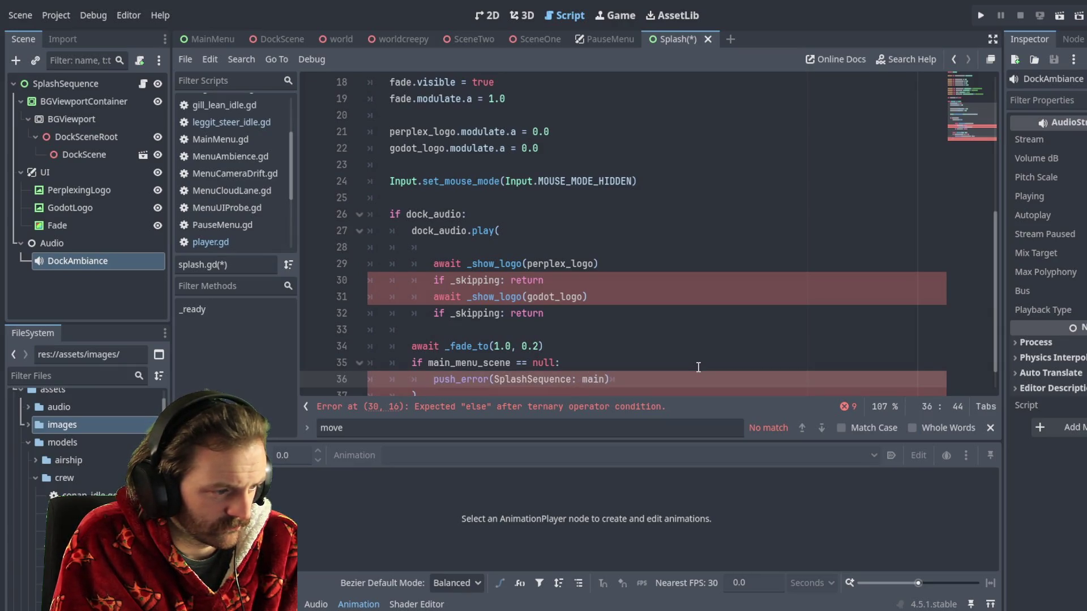
pyautogui.write('__menu')
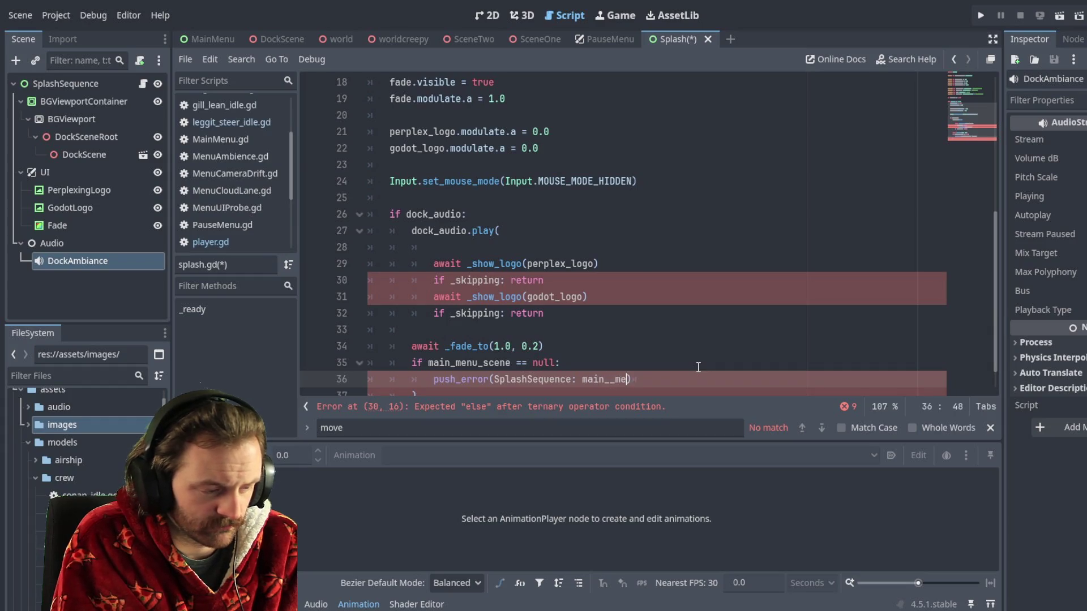
pyautogui.write('_scene not assigned')
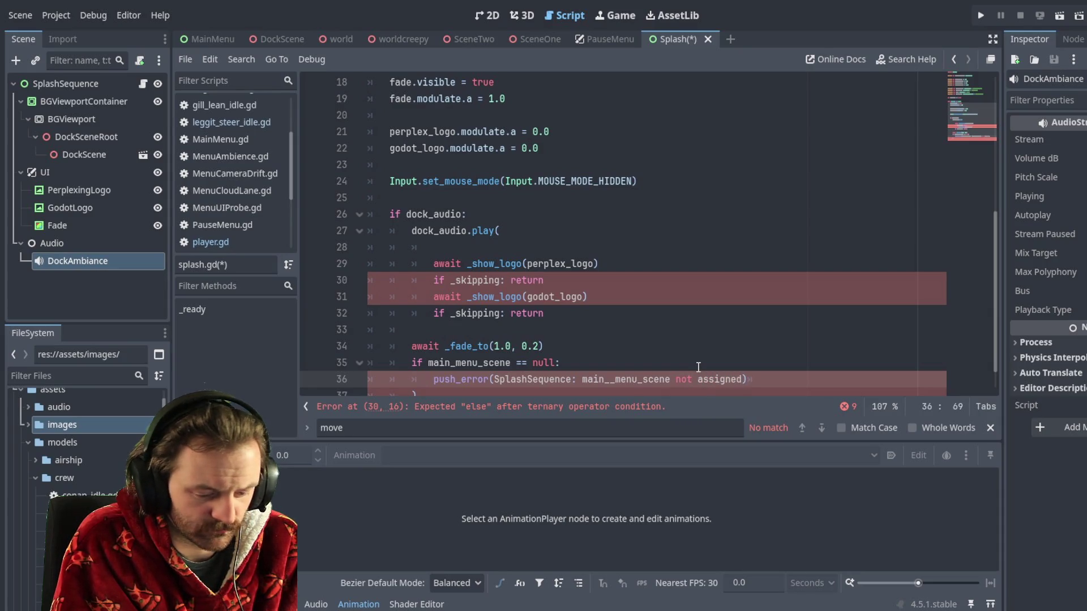
pyautogui.write('.')
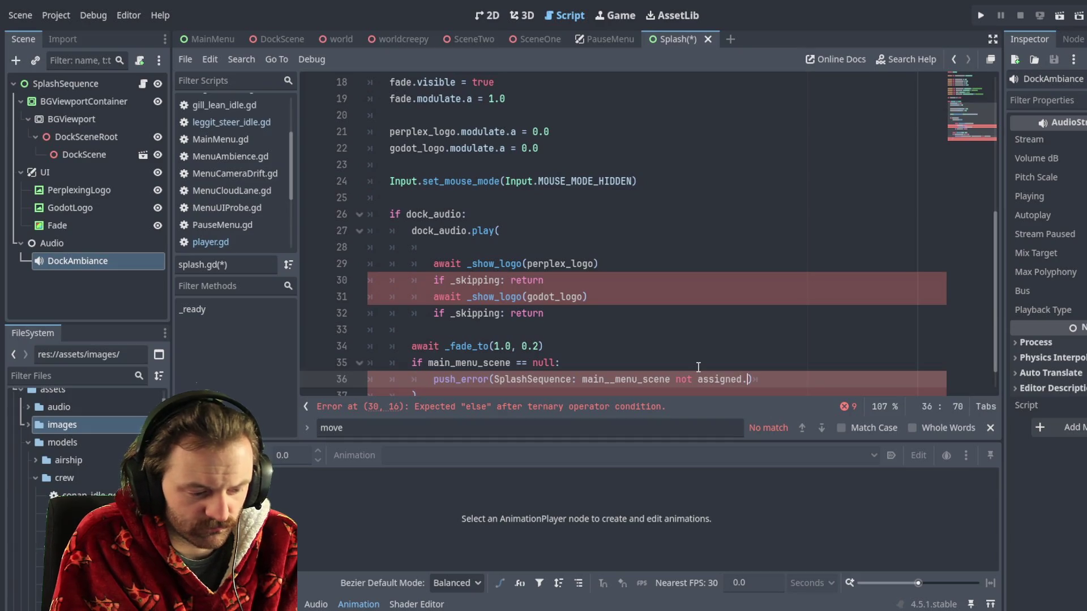
pyautogui.write('"')
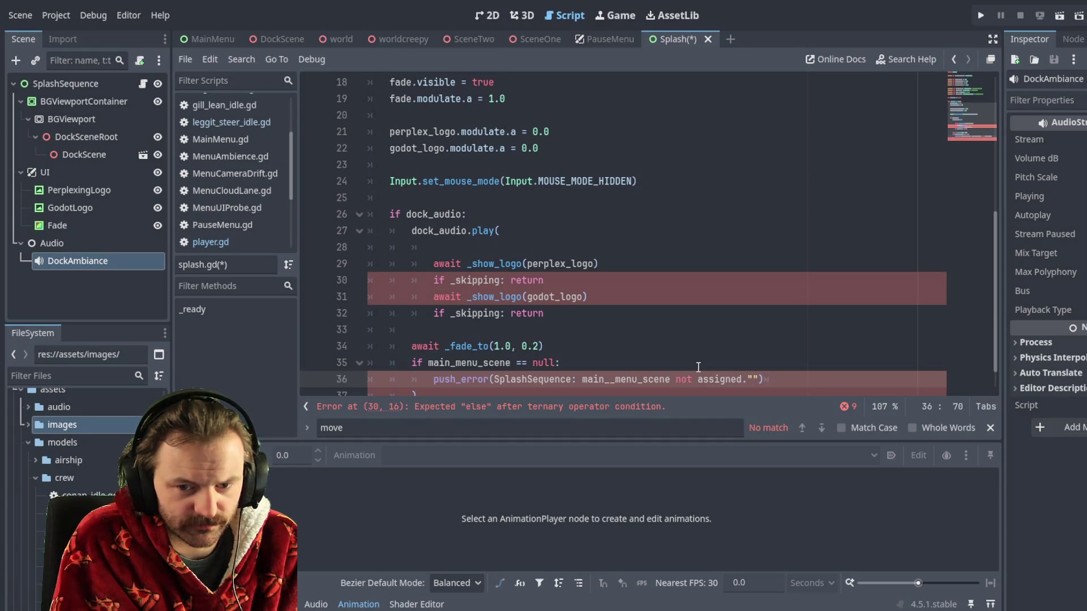
# Fix the quotes so the call reads push_error("SplashSequence: main__menu_scene not assigned.").
pyautogui.press('BackSpace')
pyautogui.press('Left')
pyautogui.press('Left')
pyautogui.press('Left')
pyautogui.press('Left')
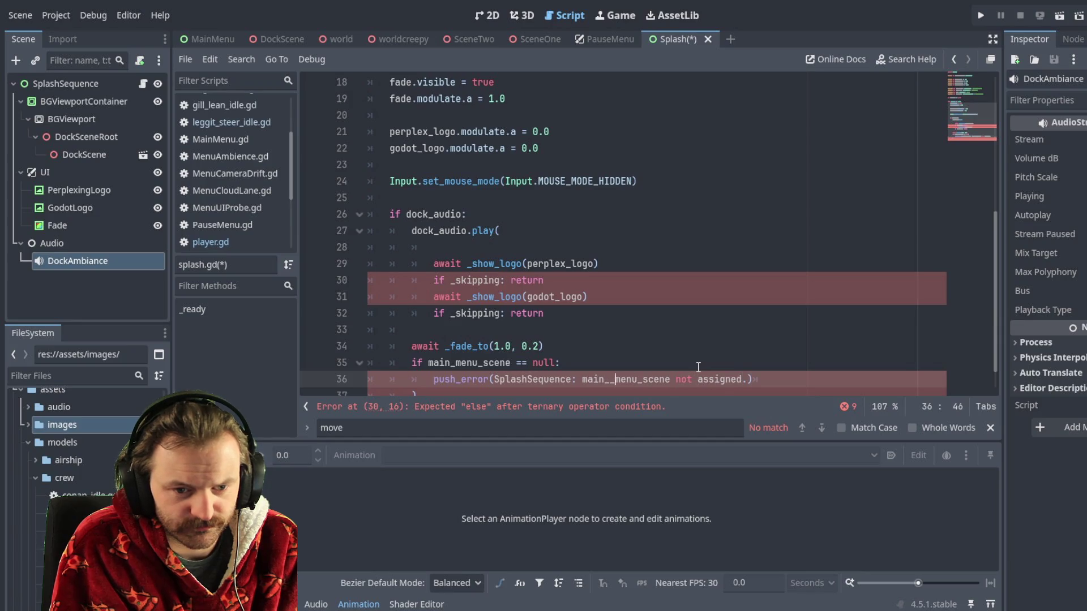
pyautogui.press('Left')
pyautogui.press('Left')
pyautogui.press('Left')
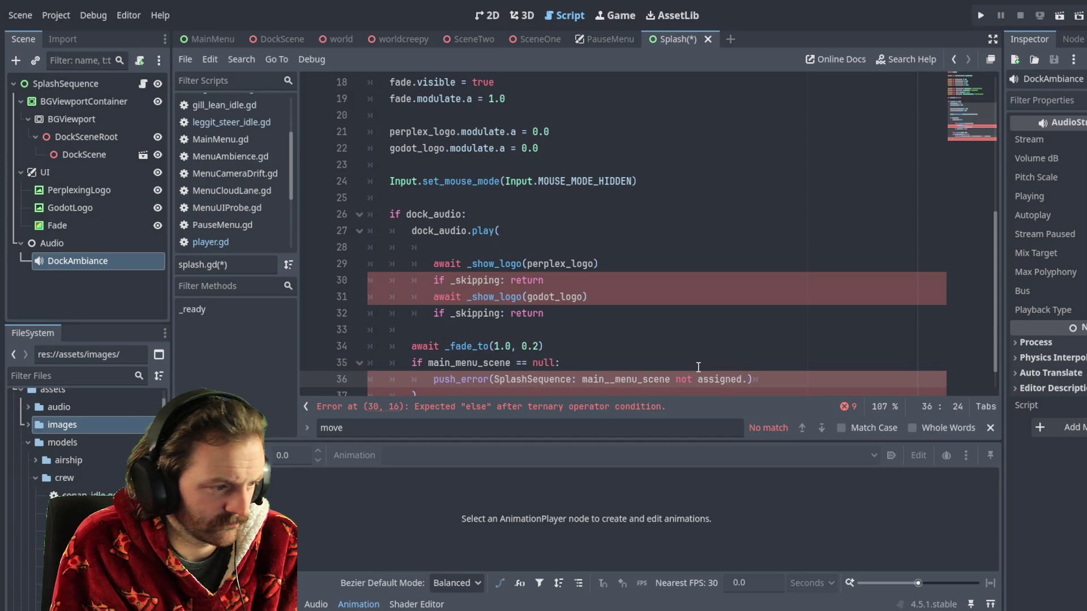
pyautogui.write('"')
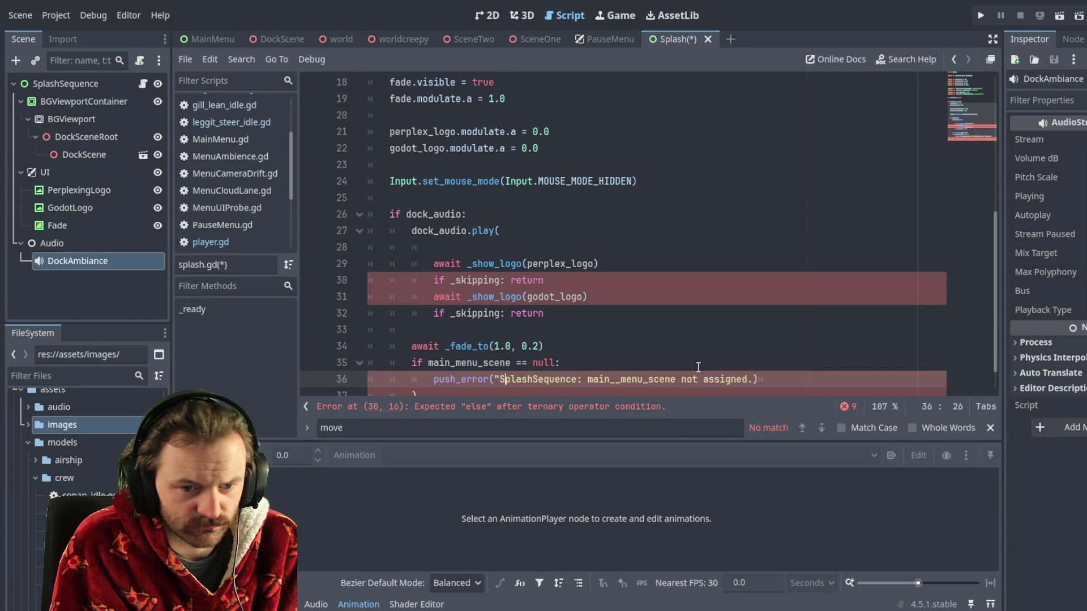
pyautogui.press('Right')
pyautogui.press('Right')
pyautogui.press('Right')
pyautogui.press('Right')
pyautogui.press('Right')
pyautogui.press('Right')
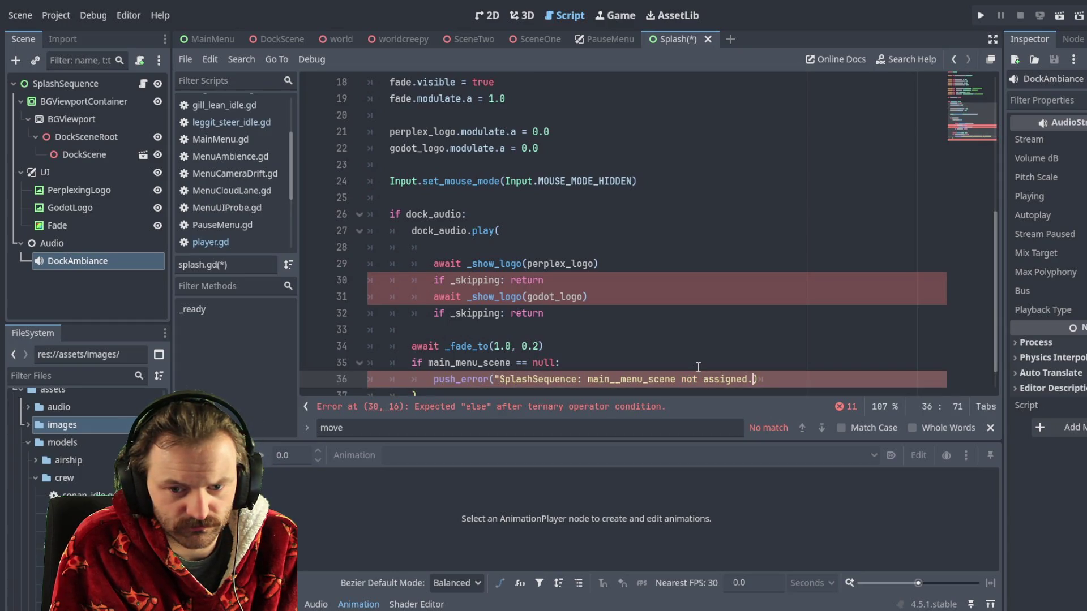
pyautogui.write('"')
pyautogui.press('Right')
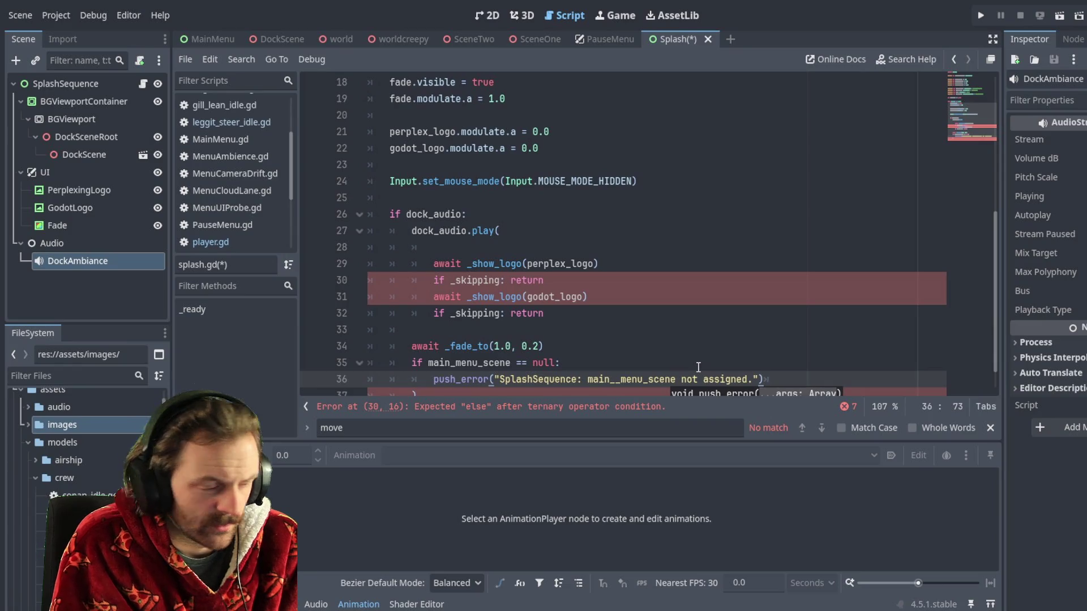
# Add a return under the error call and a blank line after the null check.
pyautogui.press('Return')
pyautogui.write('return')
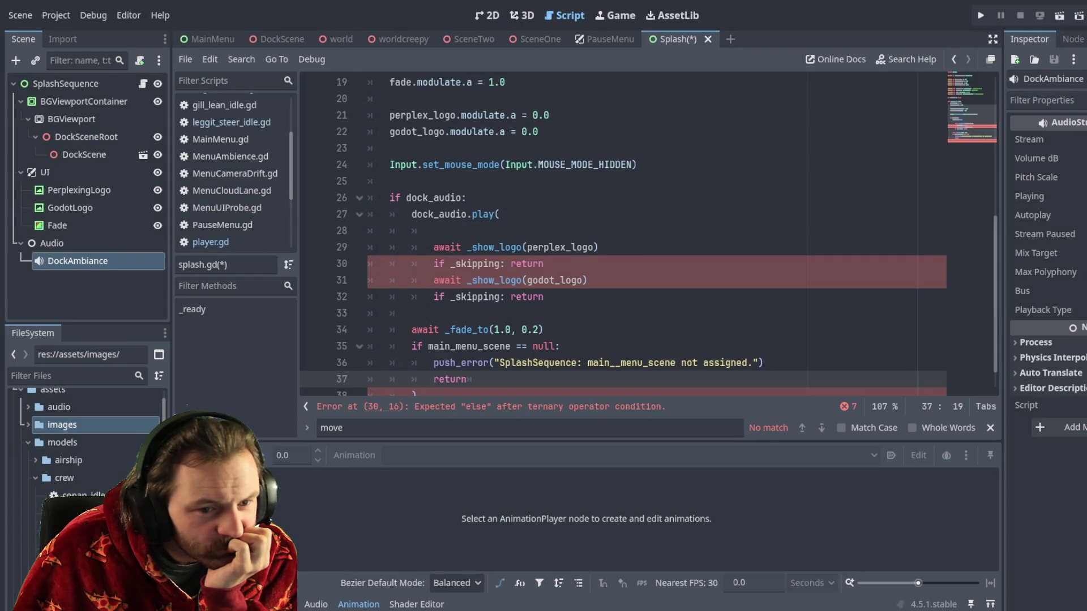
pyautogui.scroll(-1, 491, 347)
pyautogui.click(491, 347)
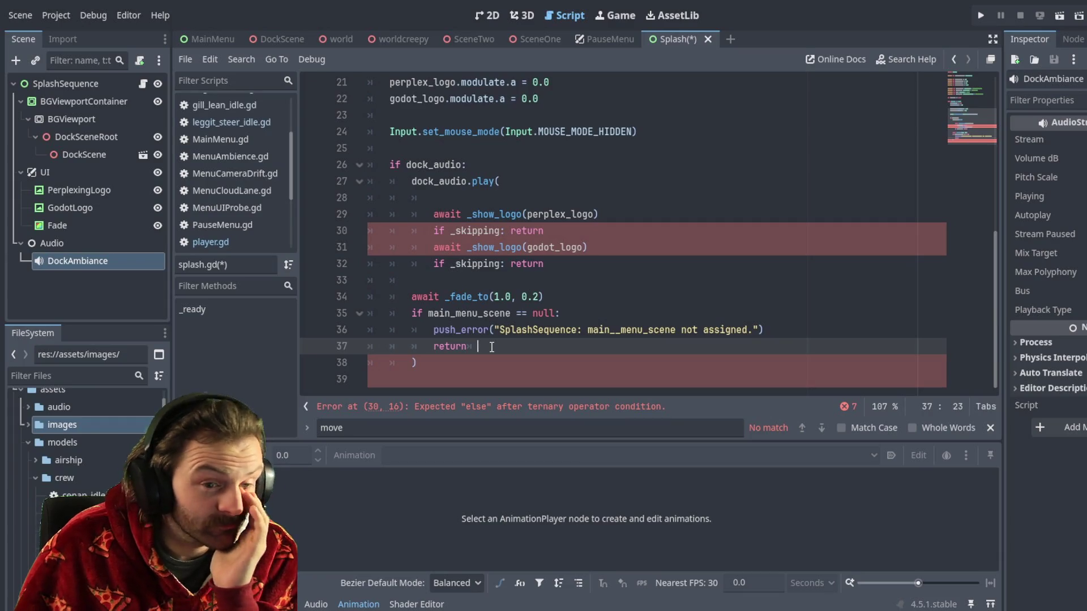
pyautogui.press('Return')
pyautogui.press('Return')
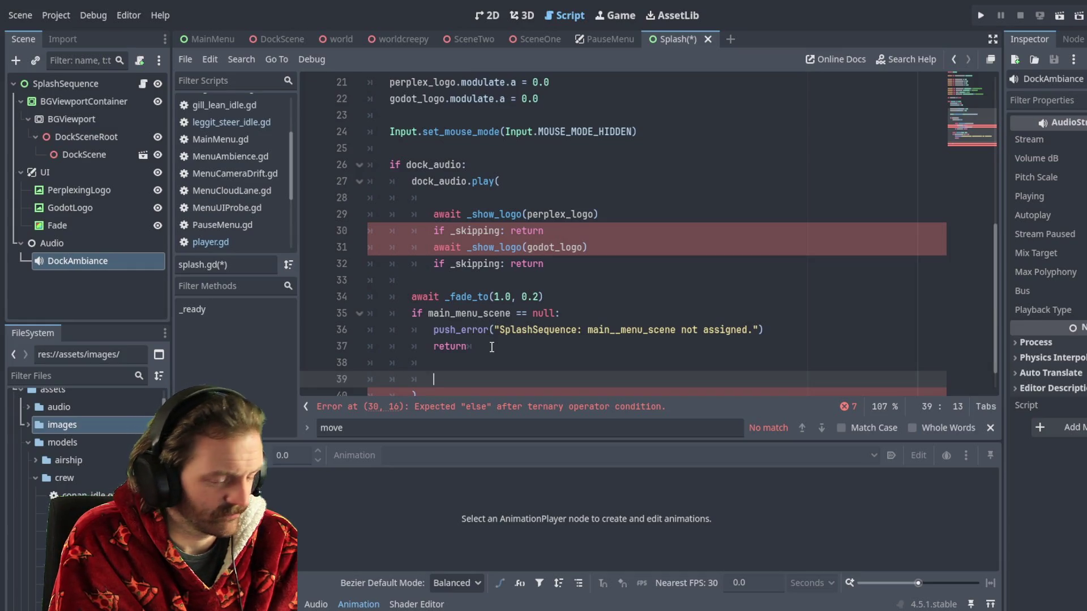
# Start a get_tree(). call on line 39, below the null check's return.
pyautogui.write('get')
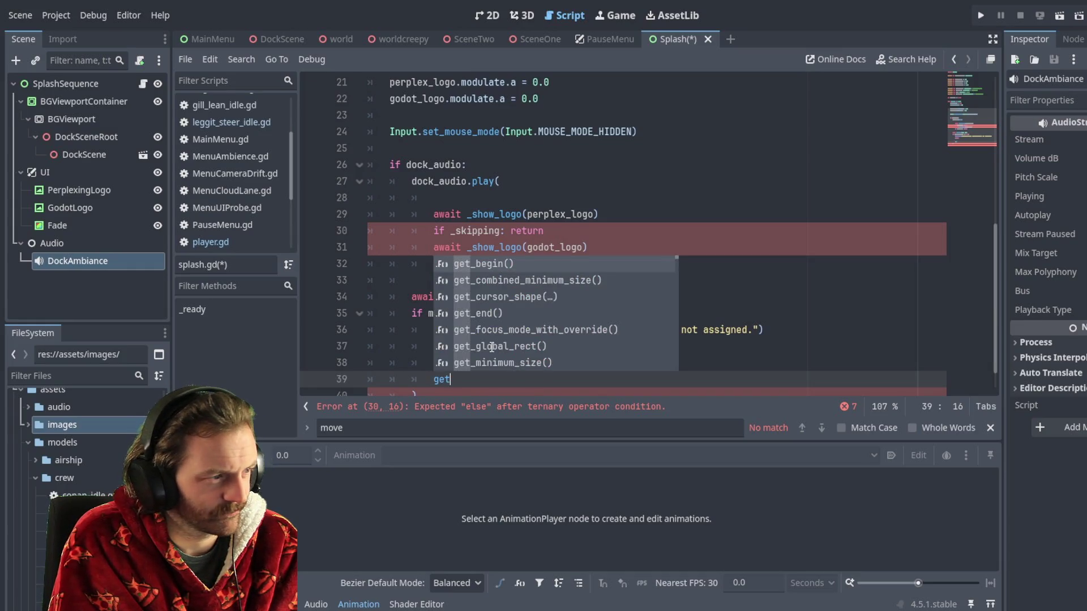
pyautogui.write('_tree')
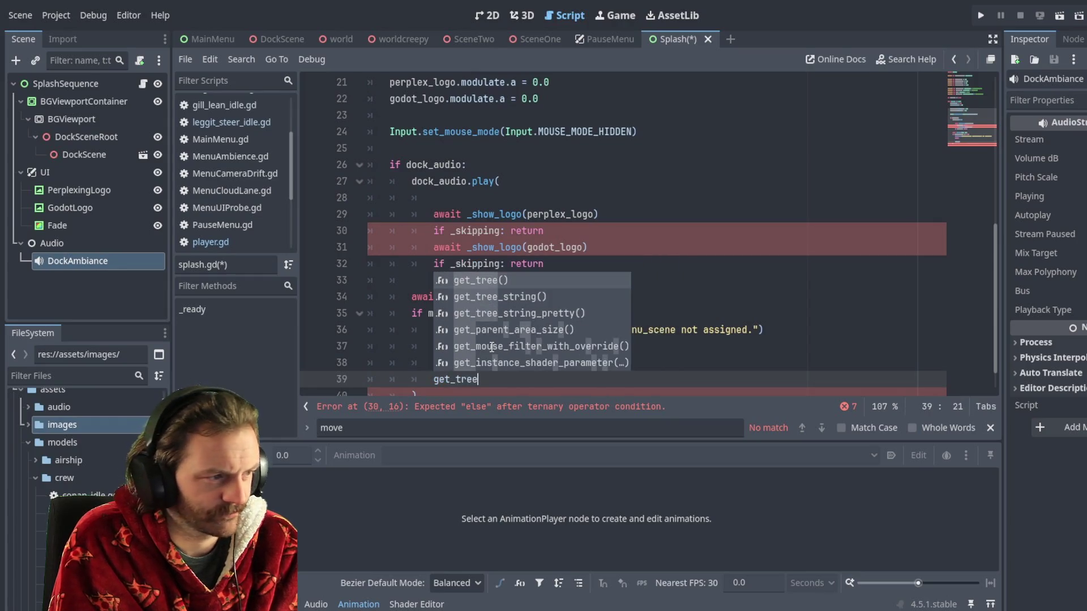
pyautogui.press('Return')
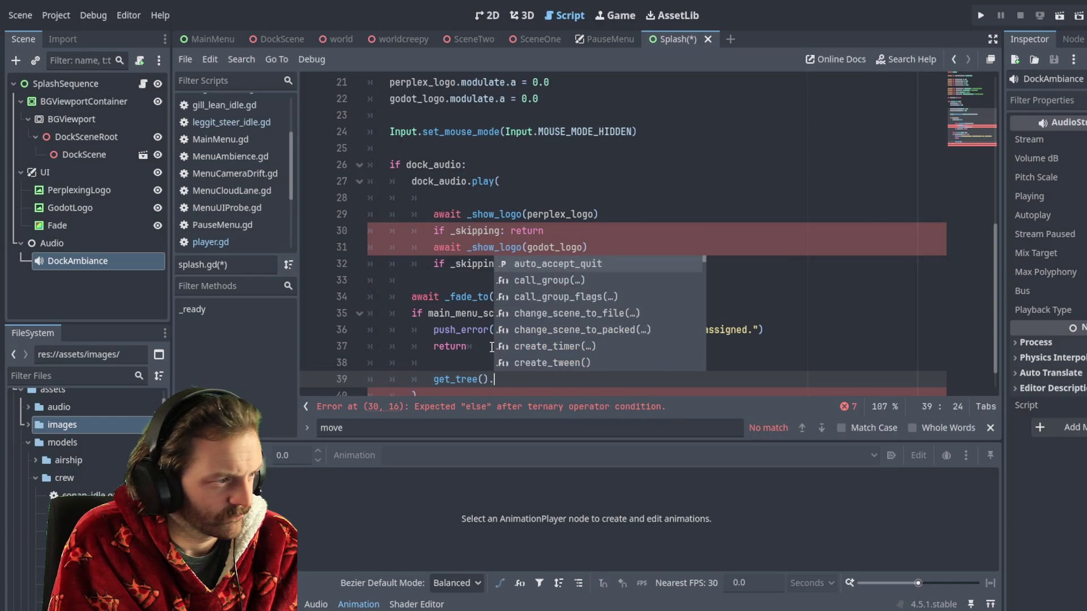
pyautogui.write('.')
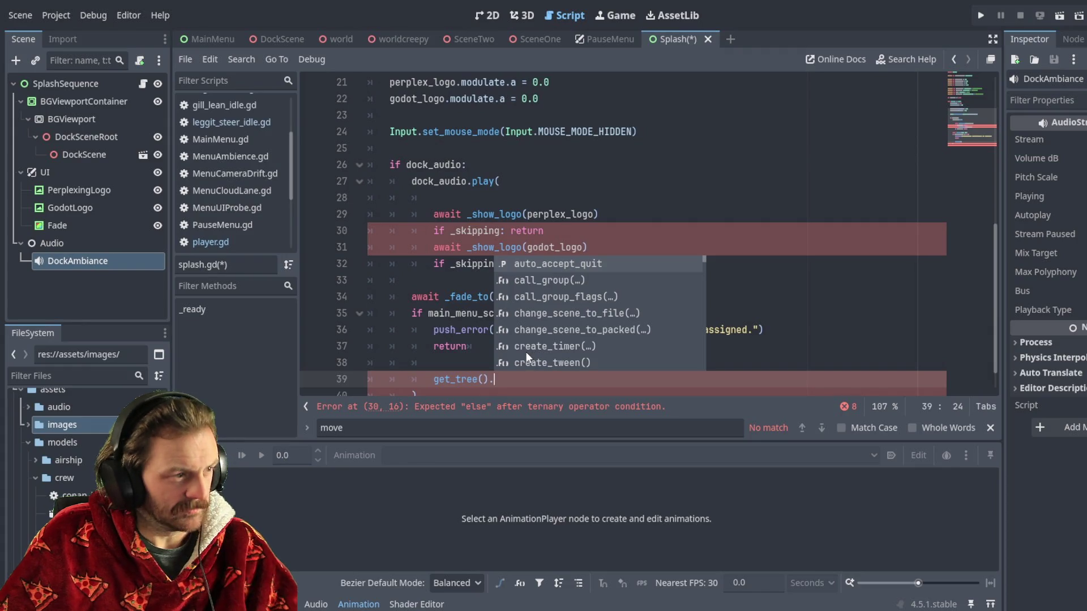
pyautogui.click(508, 382)
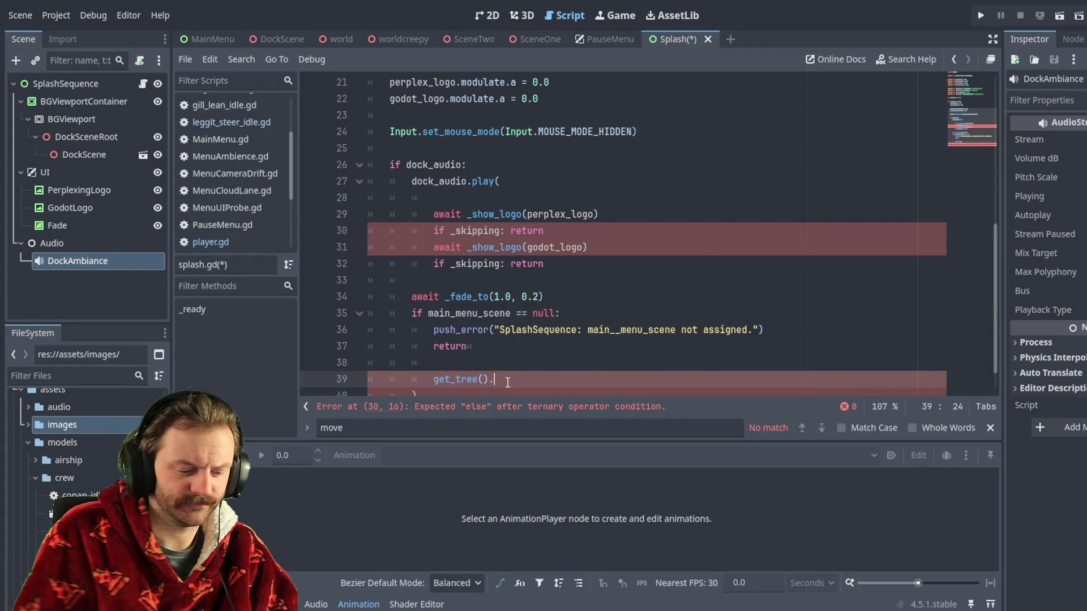
# Complete line 39 as change_scene_to_packed(main_menu_scene) and add an outdented empty line below.
pyautogui.write('change')
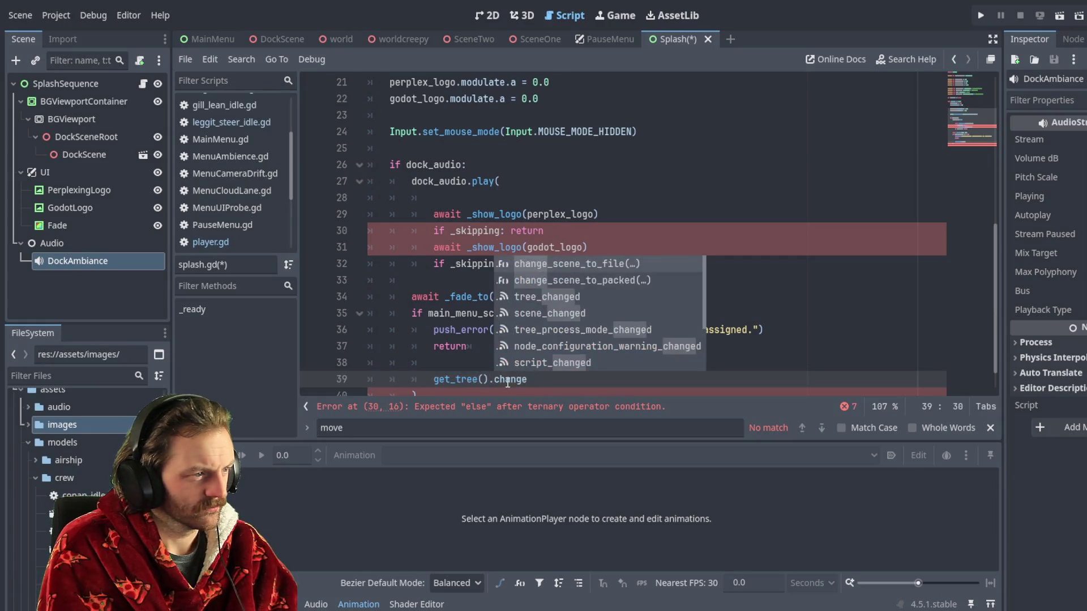
pyautogui.write('_scene_')
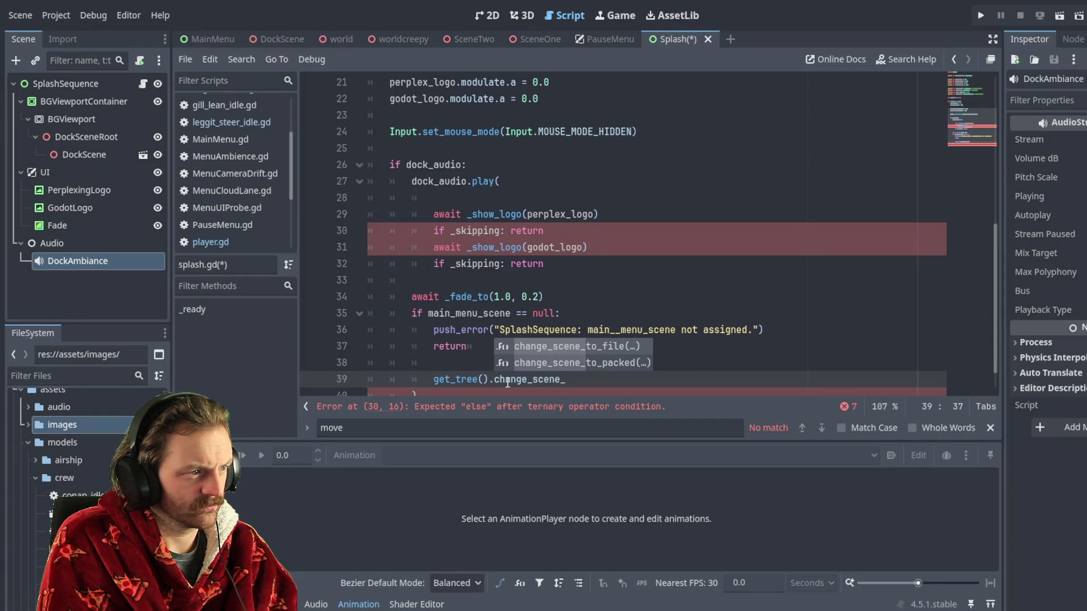
pyautogui.write('to_pack')
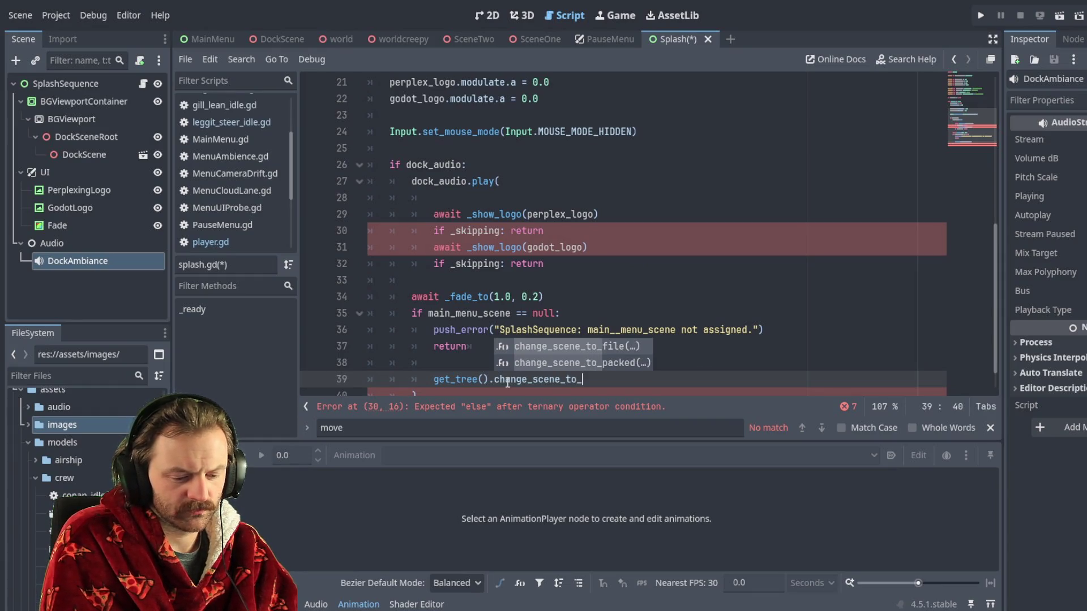
pyautogui.write('ed')
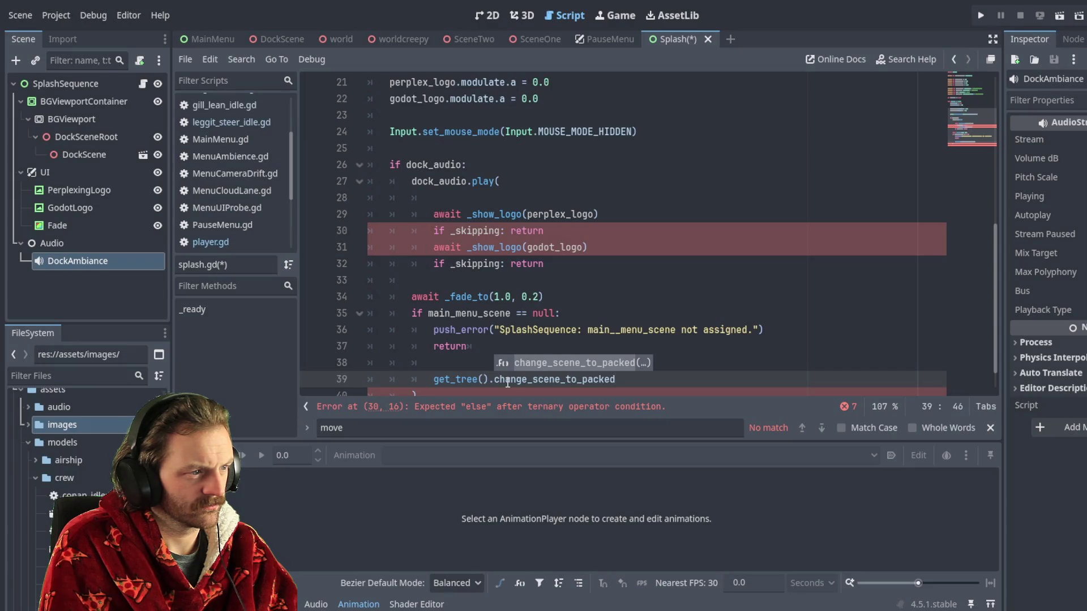
pyautogui.write('(')
pyautogui.write('main')
pyautogui.write('_menu')
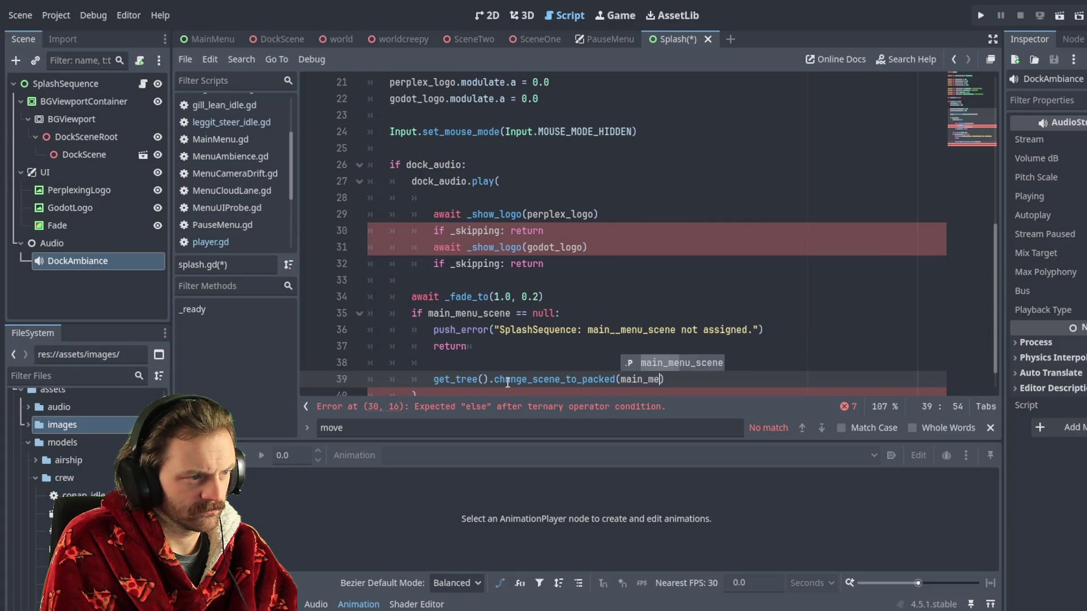
pyautogui.press('Return')
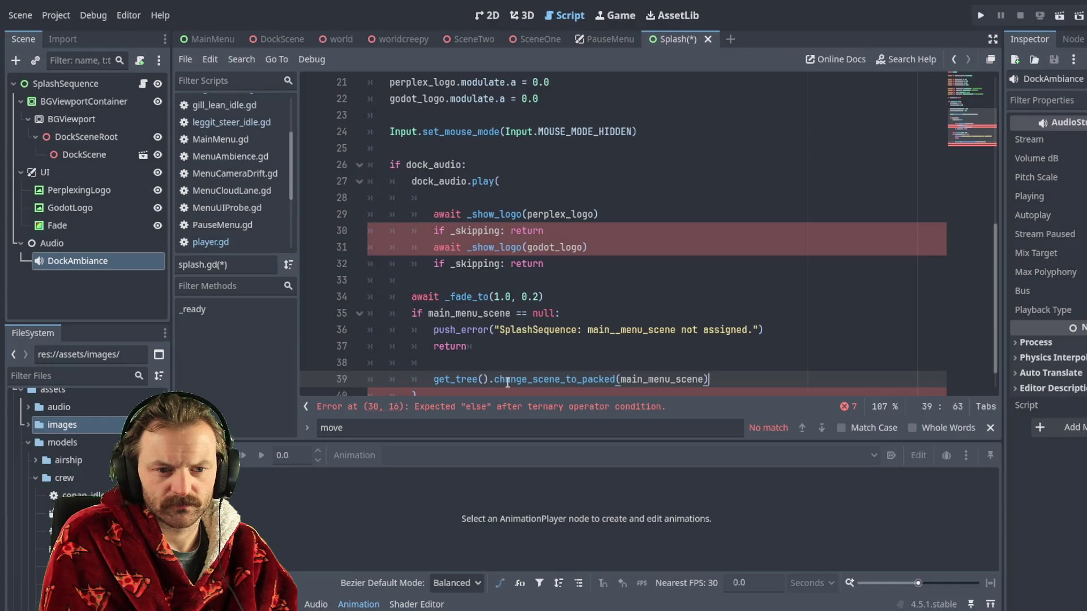
pyautogui.press('Return')
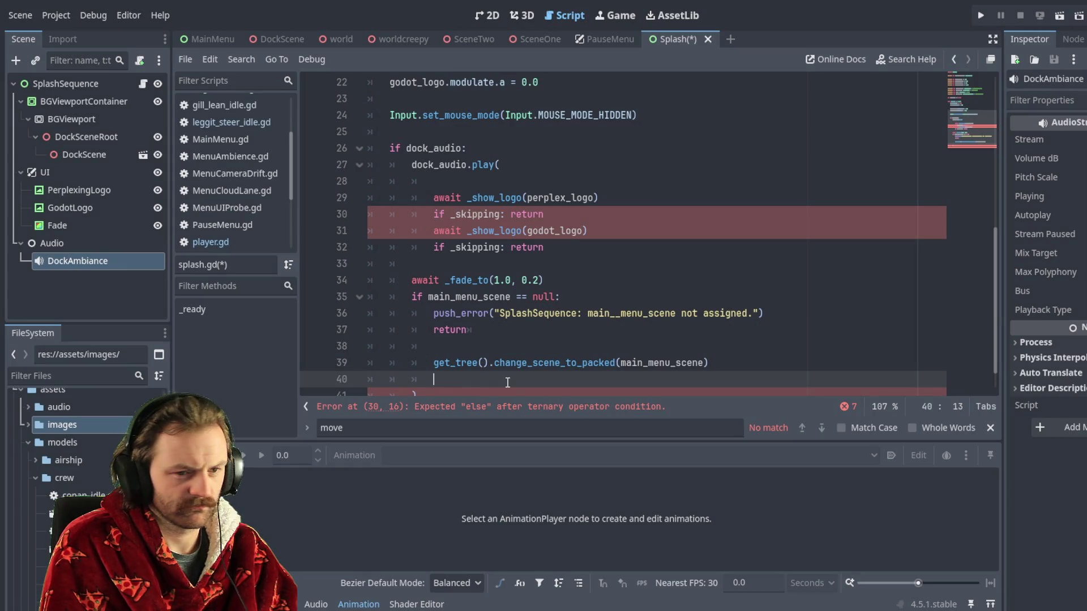
pyautogui.press('BackSpace')
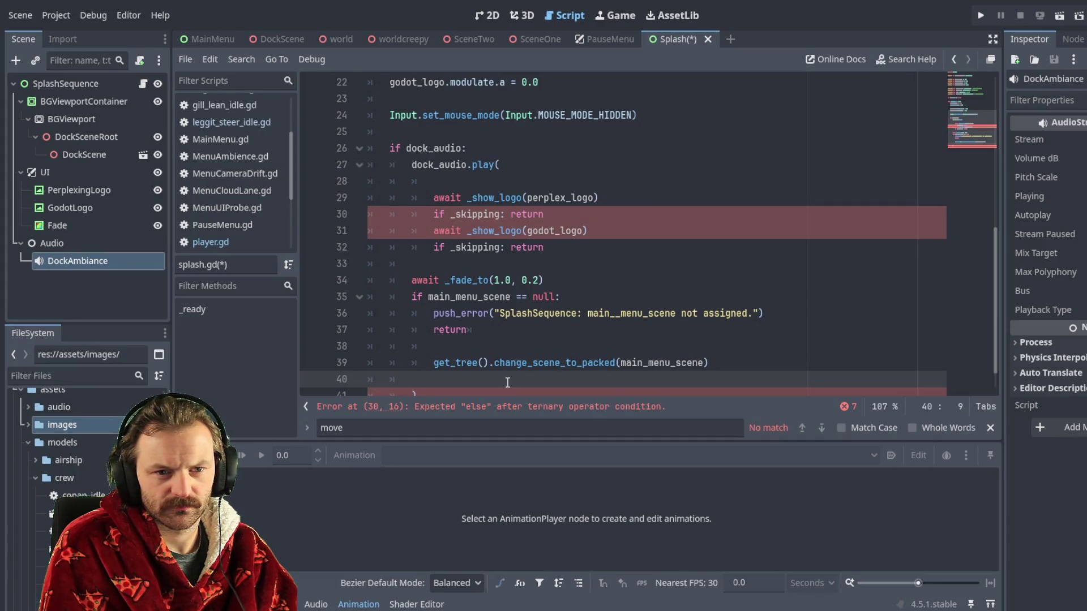
pyautogui.press('Down')
pyautogui.press('Home')
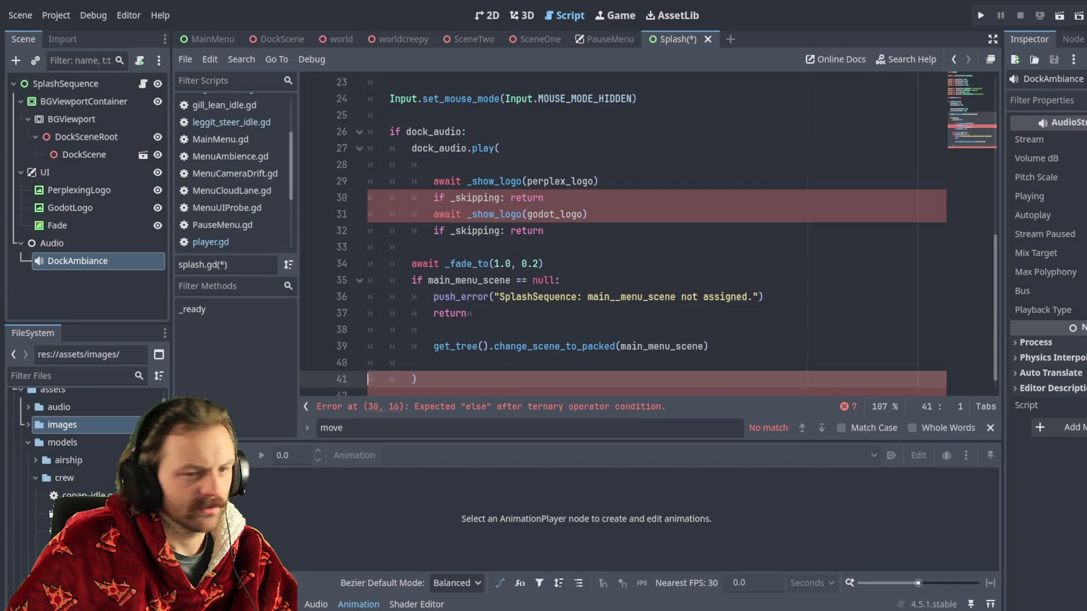
# Move the stray closing parenthesis to finish dock_audio.play( on line 27.
pyautogui.click(420, 381)
pyautogui.press('BackSpace')
pyautogui.click(510, 130)
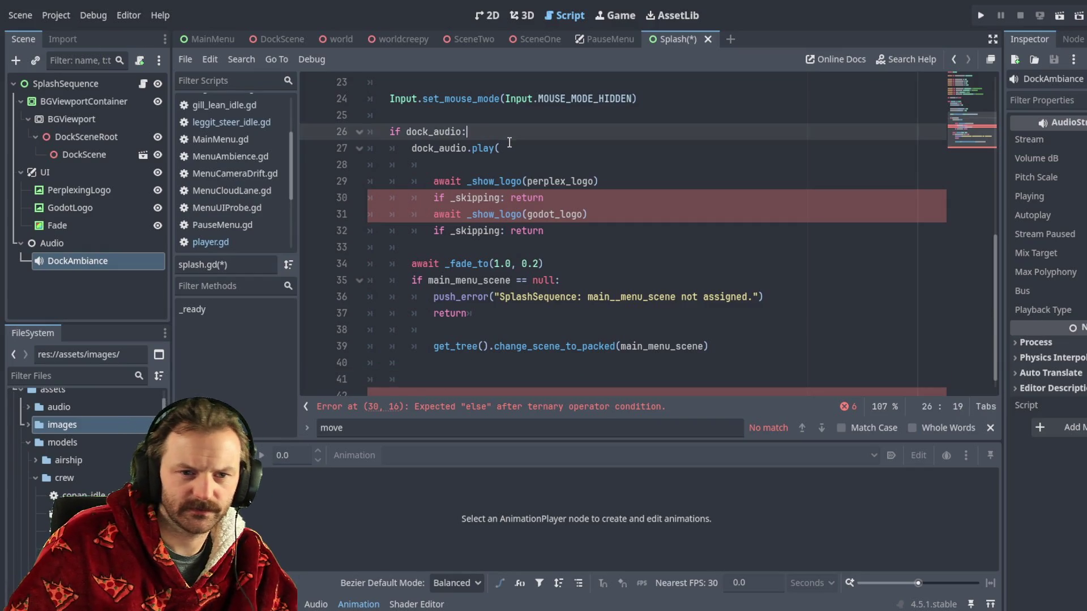
pyautogui.click(556, 150)
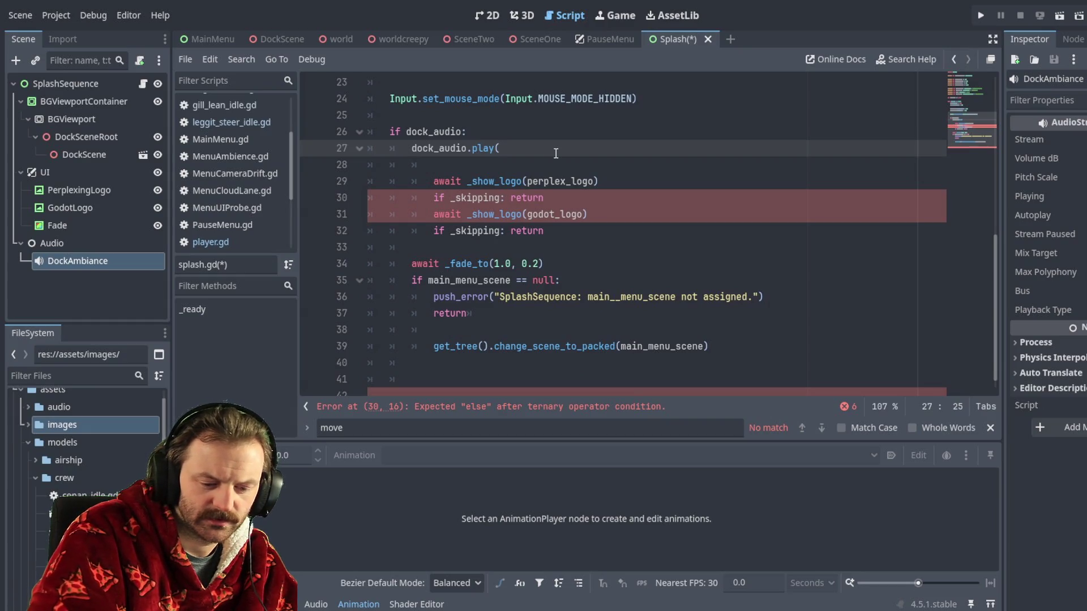
pyautogui.write(')')
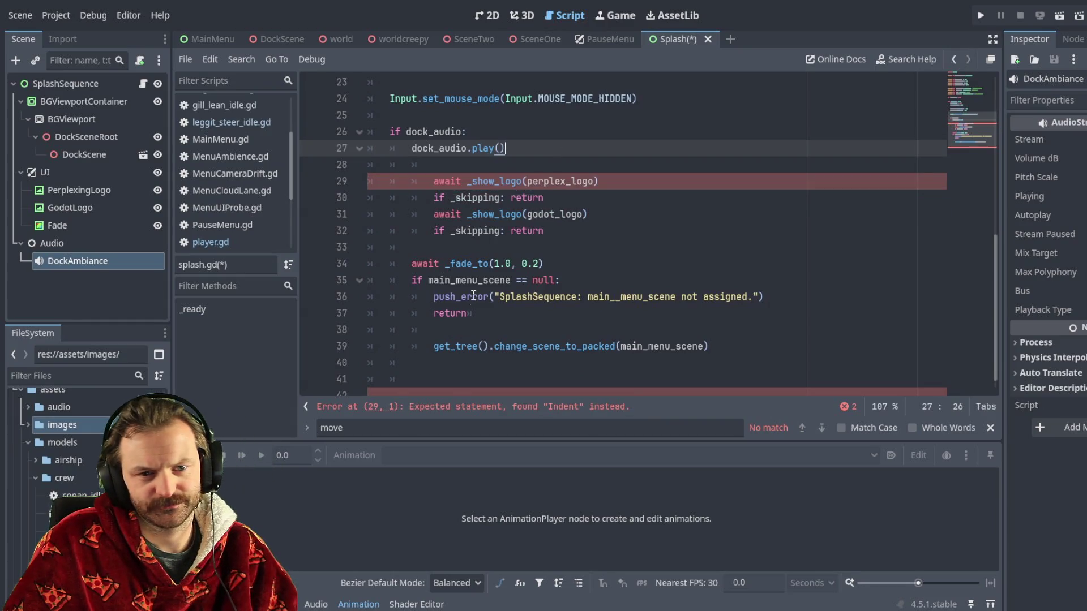
# Remove the trailing empty lines so the script ends at line 41.
pyautogui.click(472, 346)
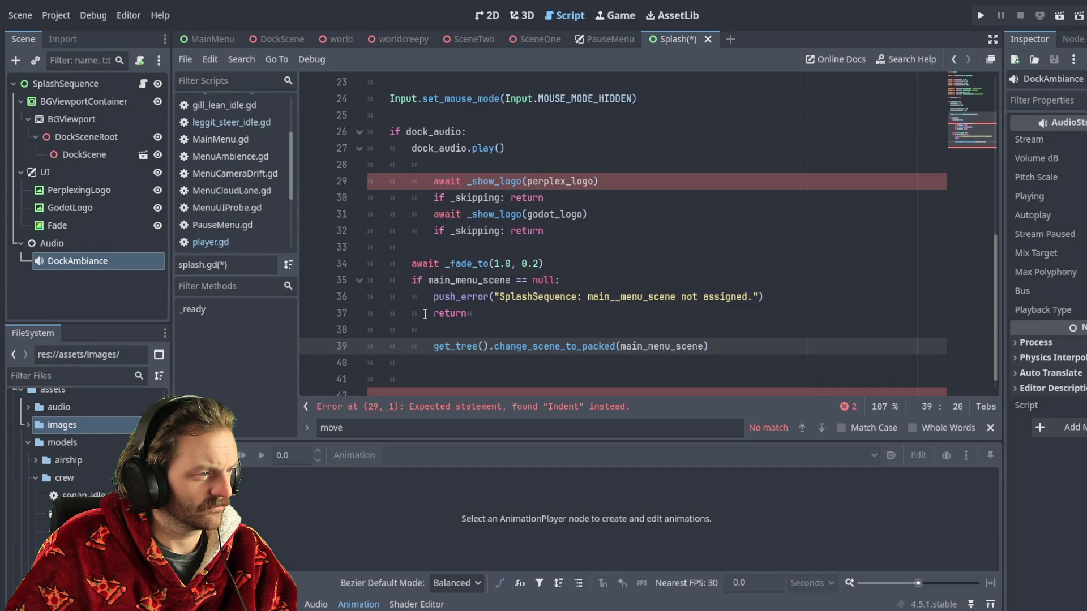
pyautogui.scroll(-1, 496, 338)
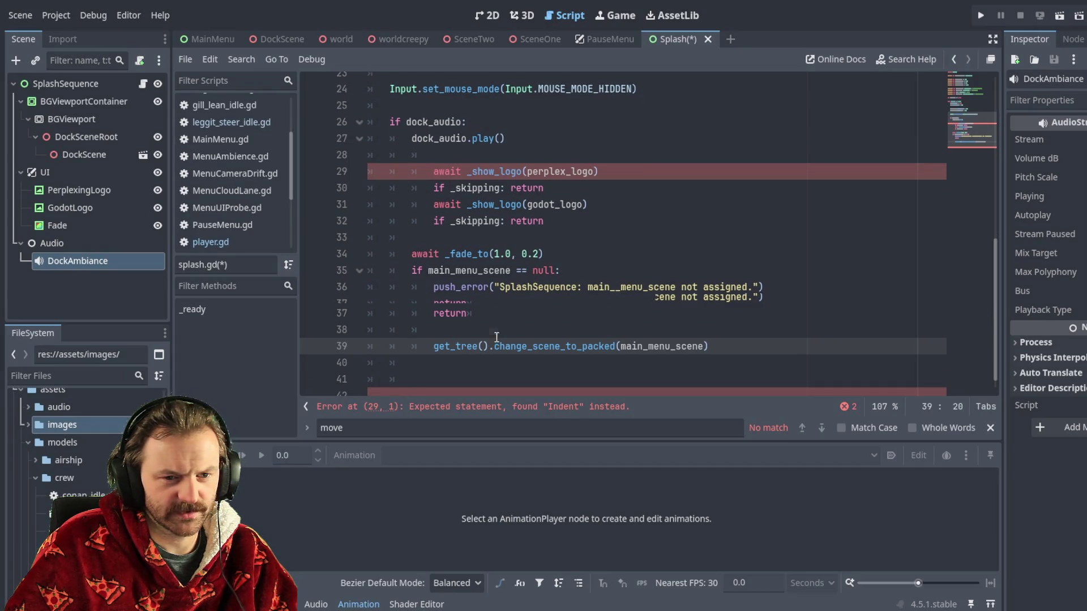
pyautogui.click(490, 347)
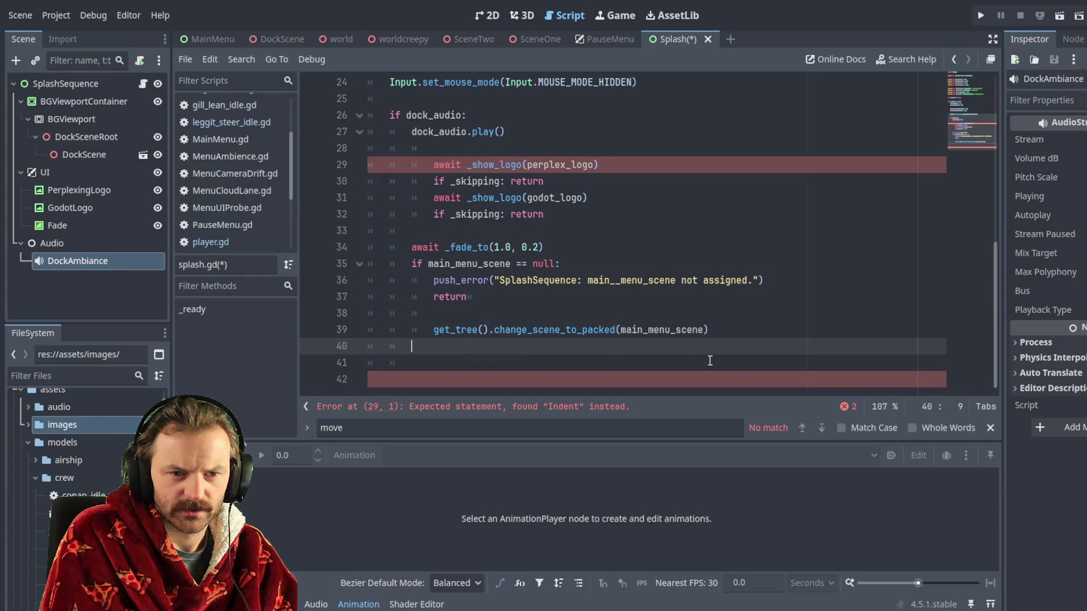
pyautogui.press('Return')
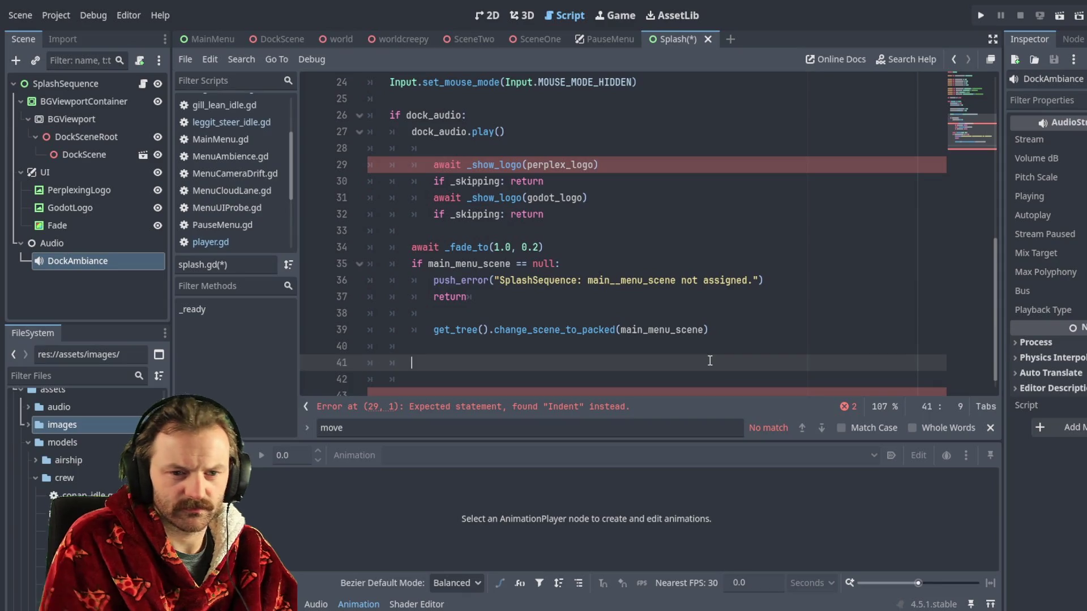
pyautogui.scroll(-1, 710, 361)
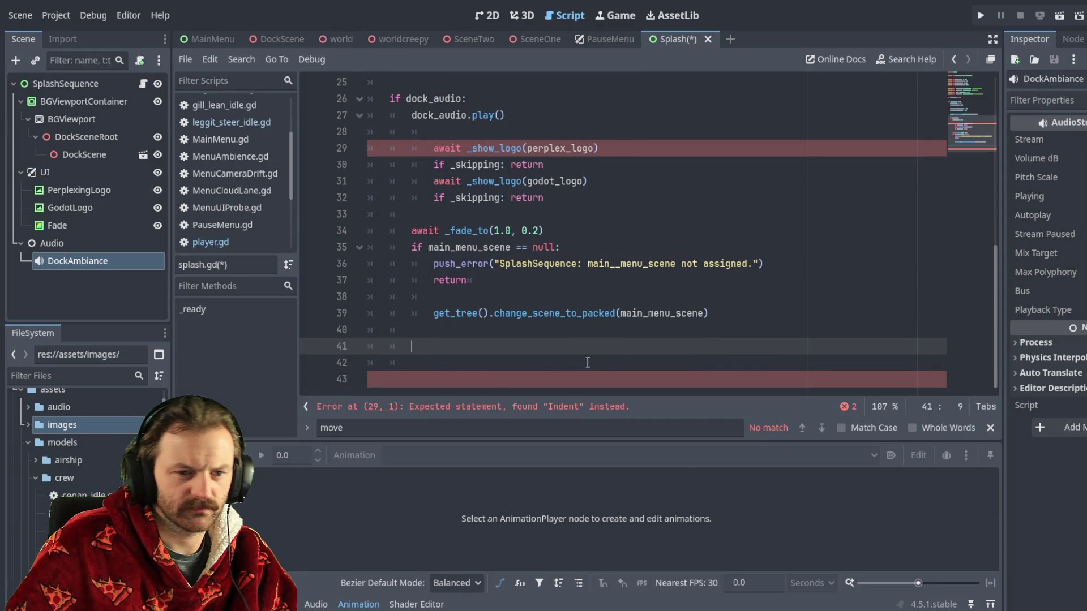
pyautogui.press('Delete')
pyautogui.press('Delete')
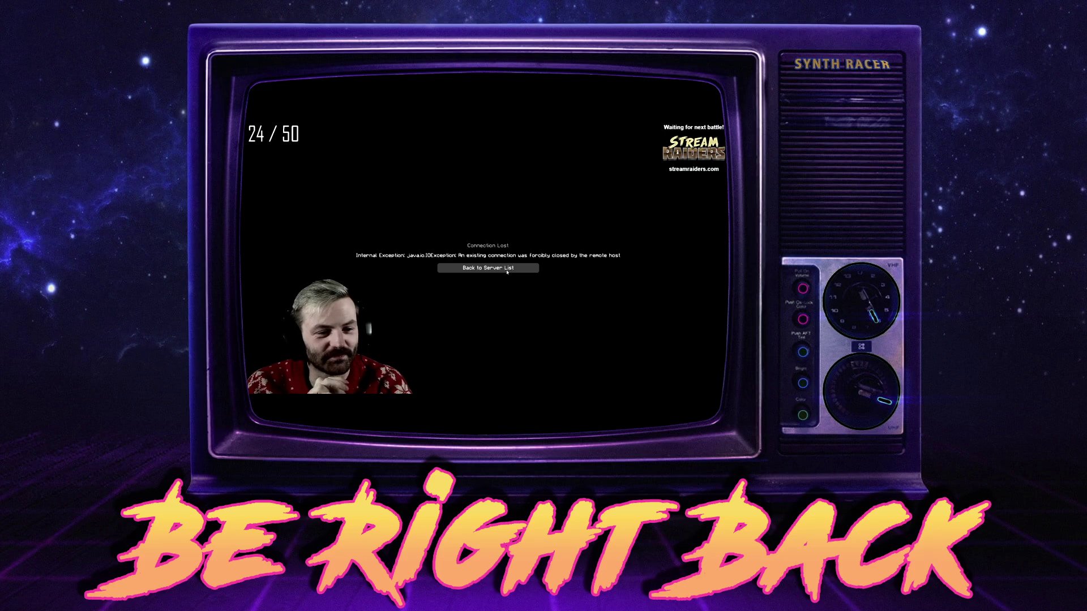
# Go back to the multiplayer server list and select The Kingdom server.
pyautogui.click(507, 269)
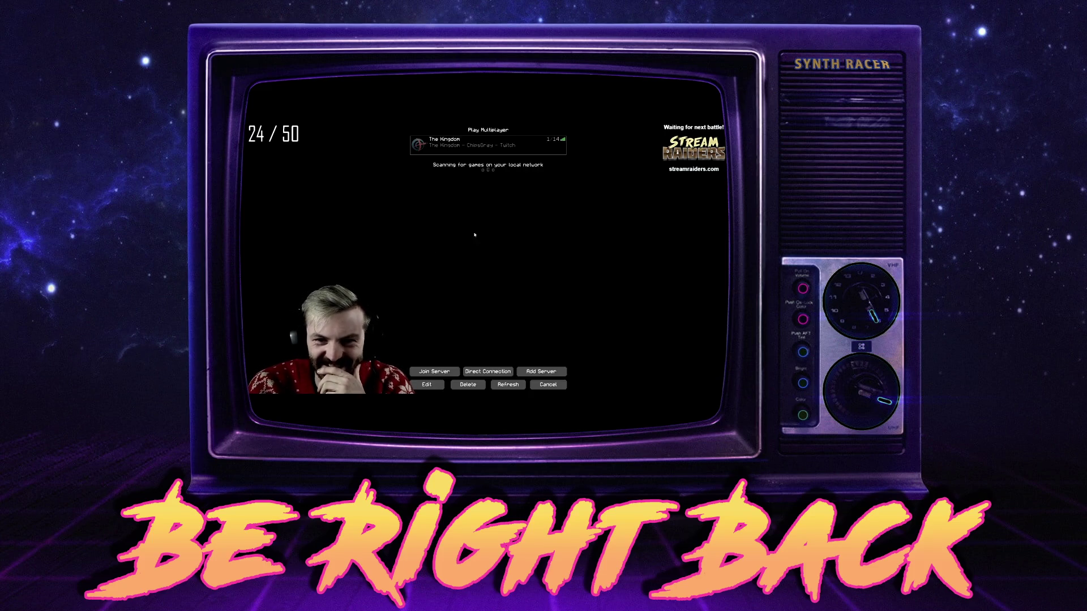
pyautogui.click(425, 146)
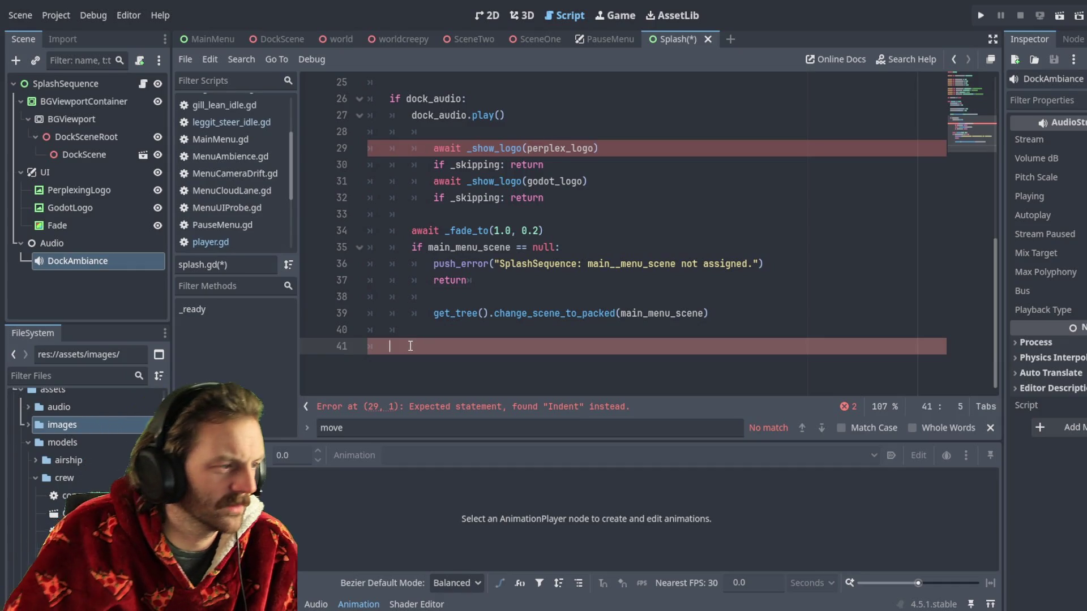
# Declare func _show_logo(logo: TextureRect) -> void:.
pyautogui.write('func _show_logo')
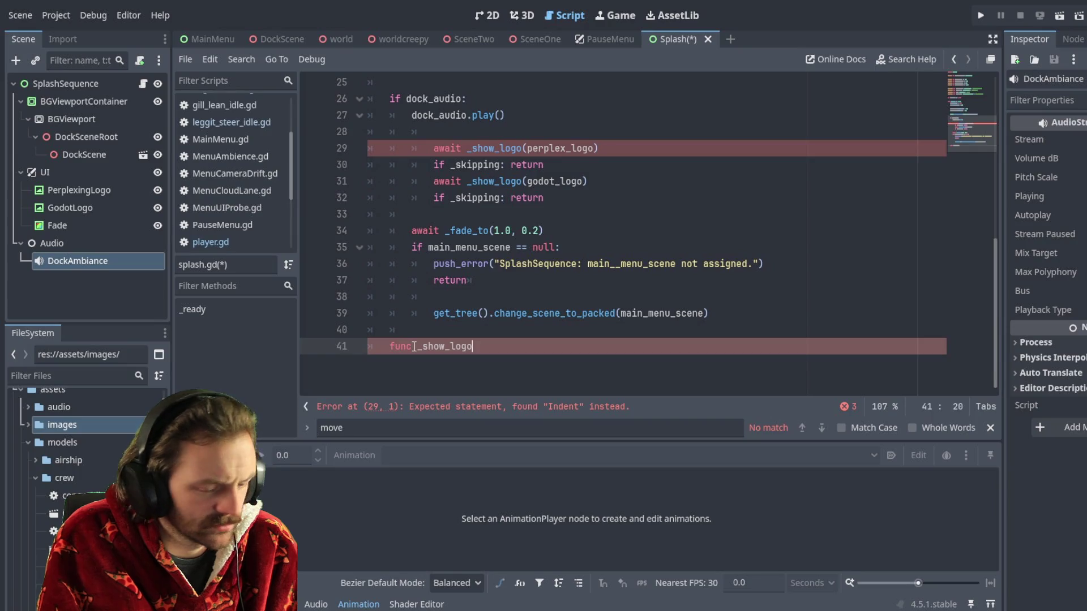
pyautogui.write('(logo')
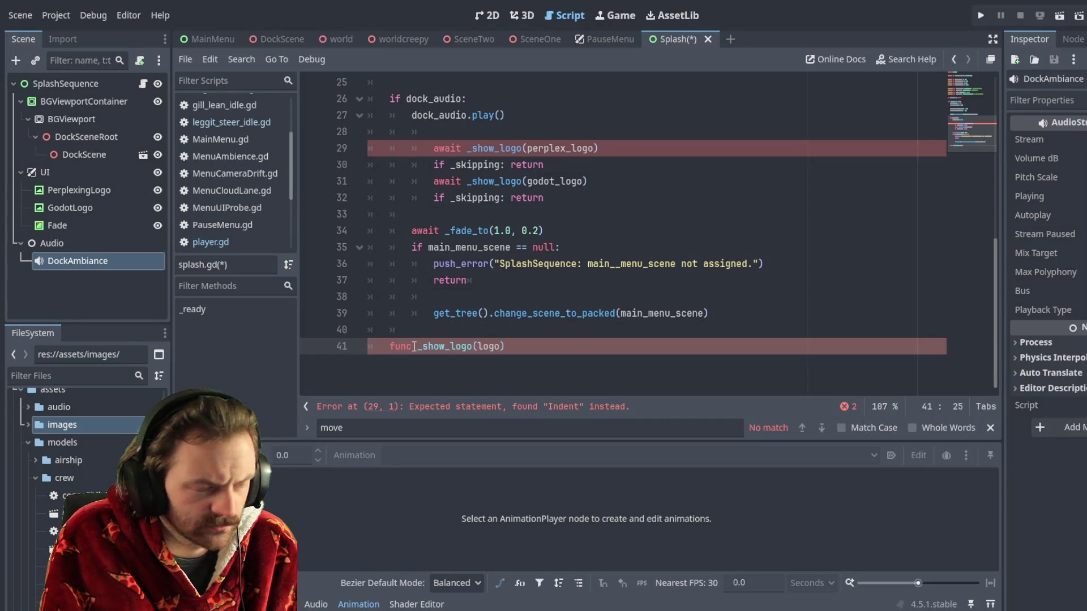
pyautogui.write(': tex')
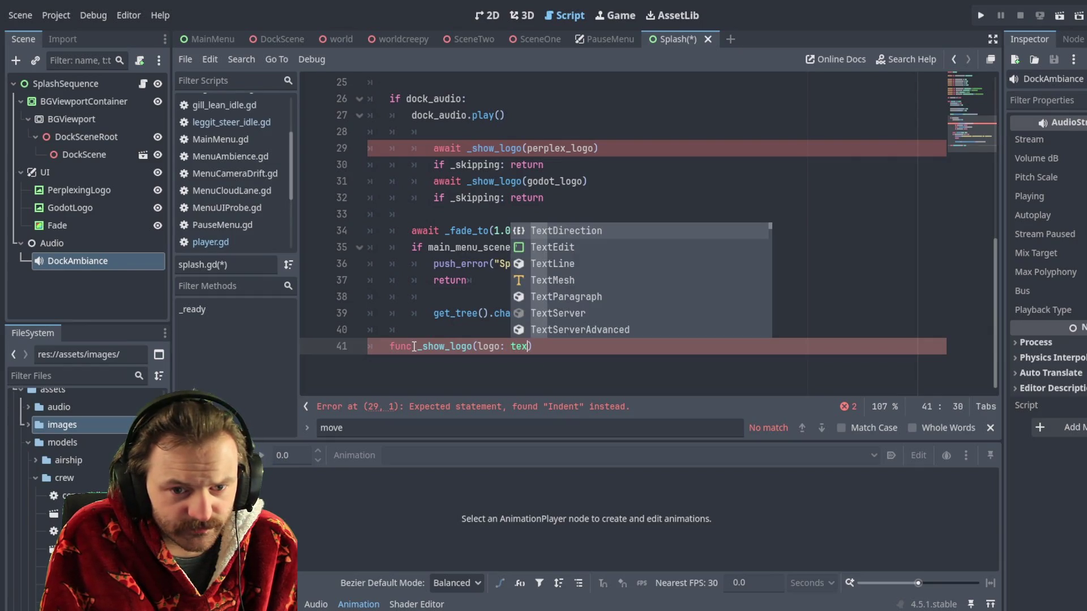
pyautogui.write('t')
pyautogui.write('urer')
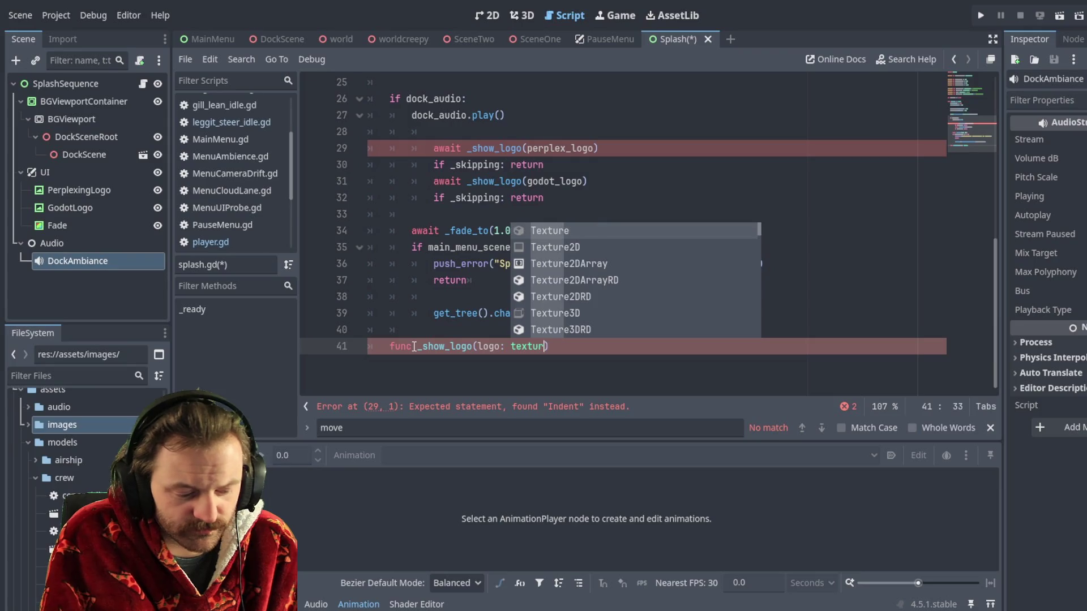
pyautogui.press('Return')
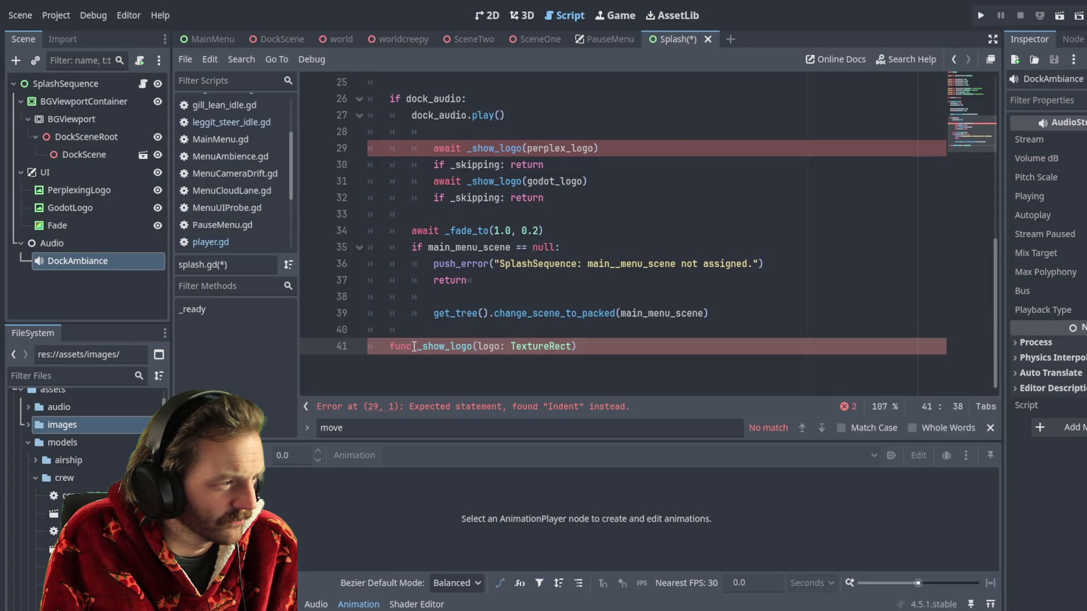
pyautogui.write(')')
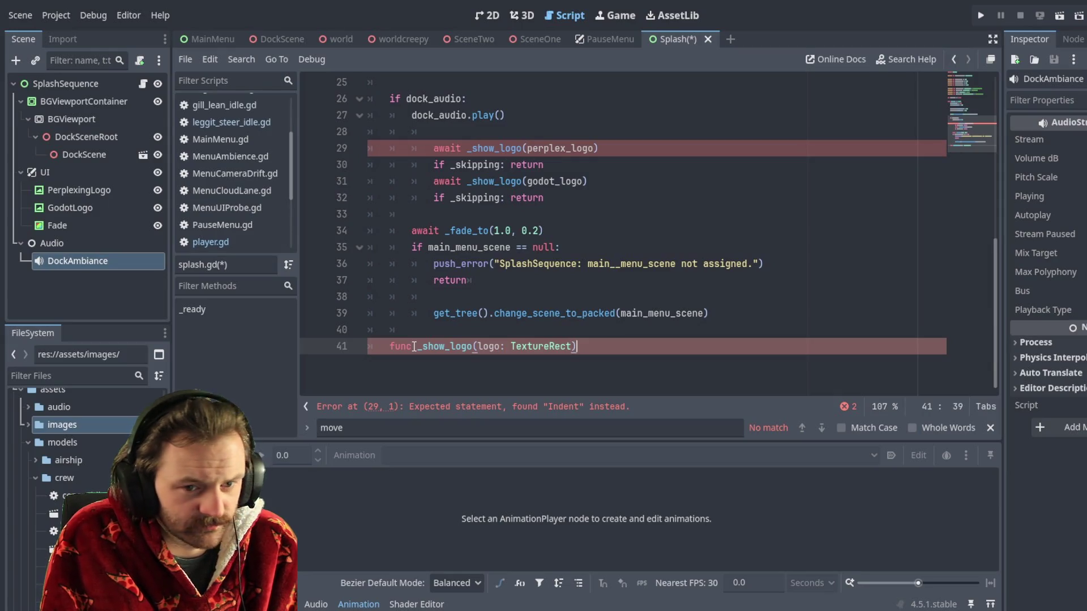
pyautogui.write(' -> ')
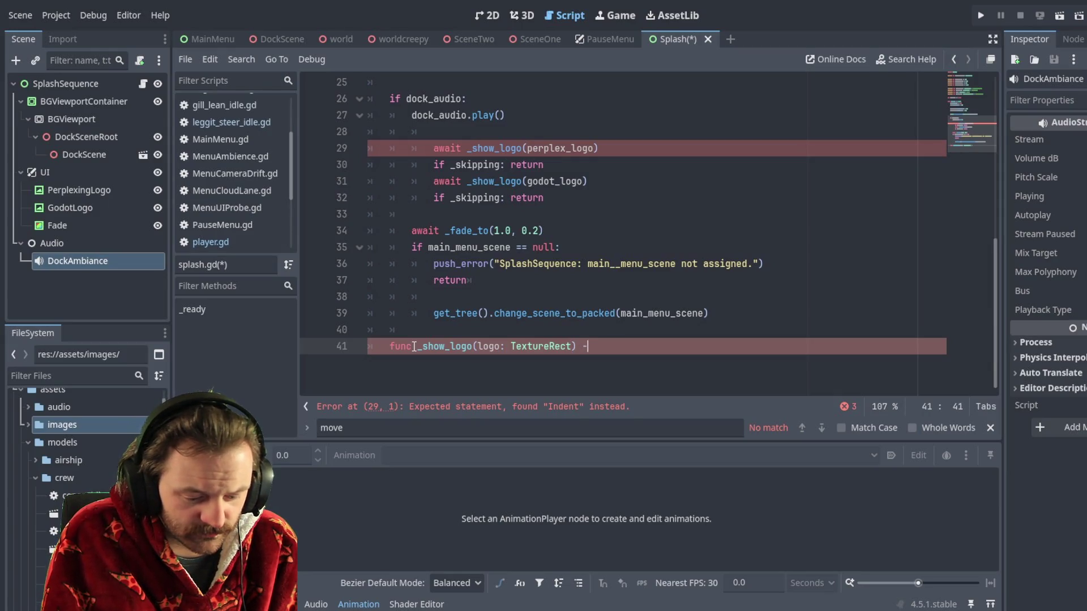
pyautogui.write('void:')
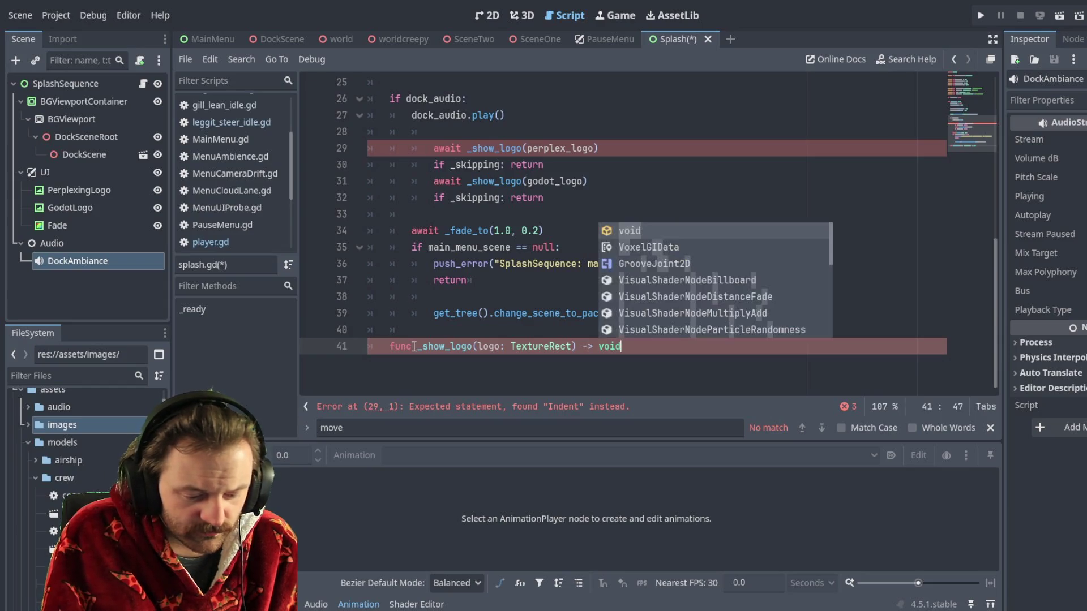
pyautogui.press('Return')
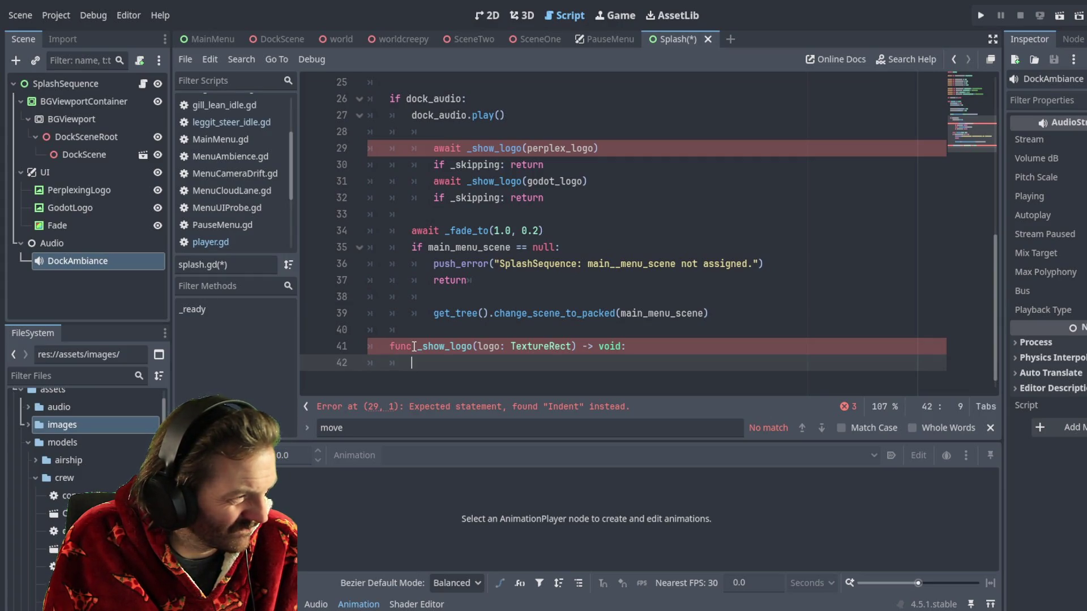
# Set logo.visible = true and logo.modulate.a = 0.0, then await _fade_to(0.0, fade_in_time).
pyautogui.write('logo')
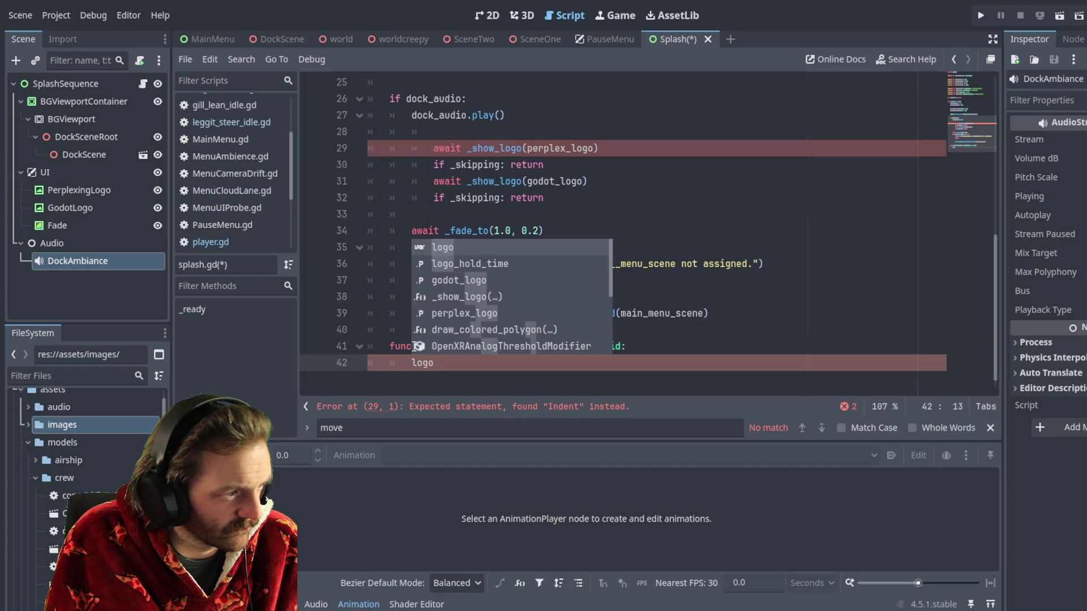
pyautogui.write('.visible')
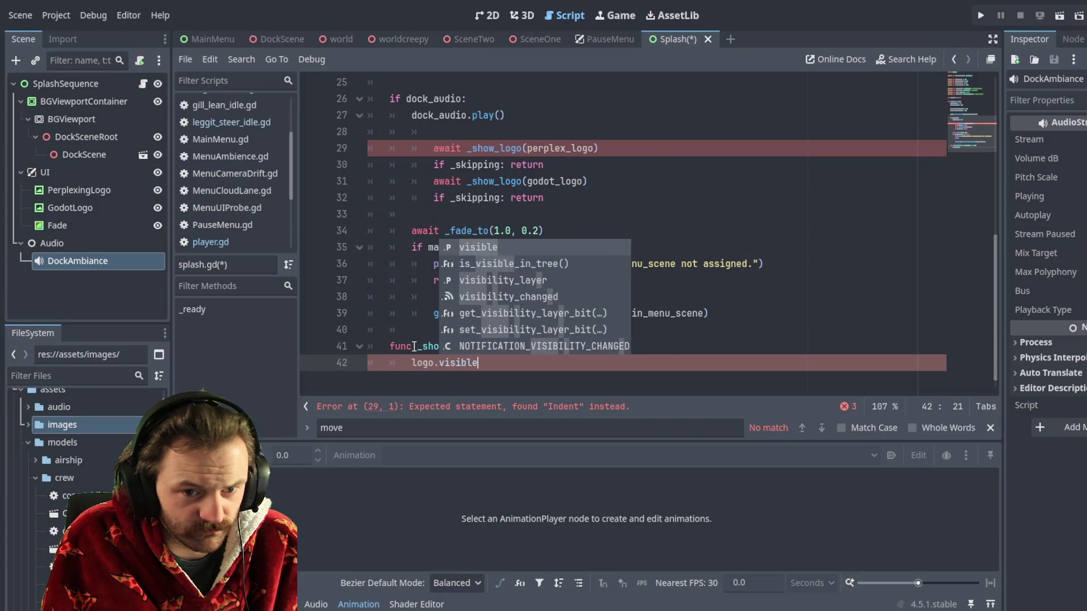
pyautogui.press('Escape')
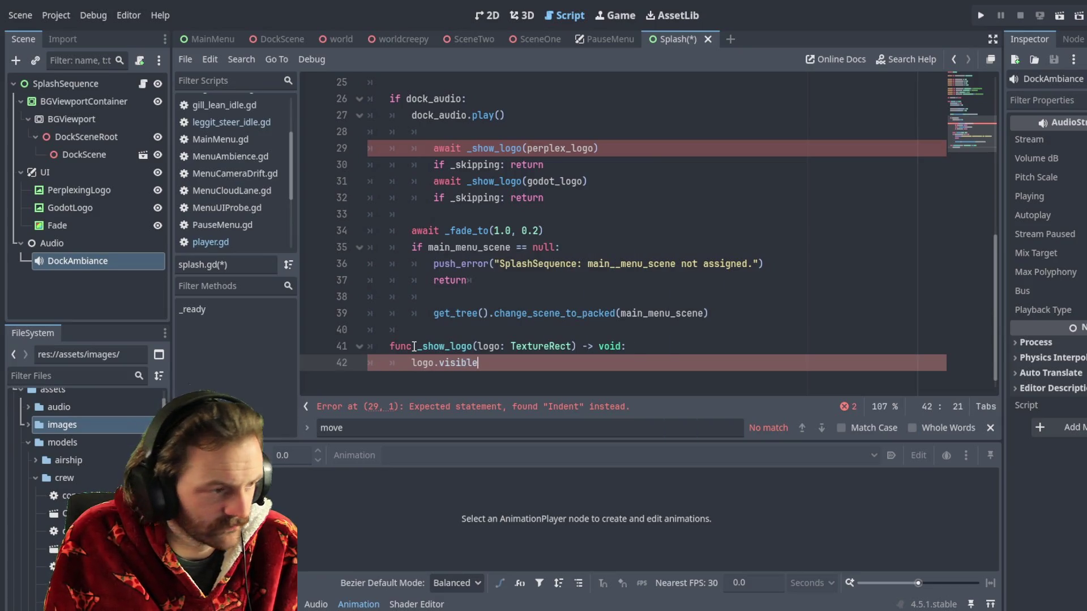
pyautogui.write('= t')
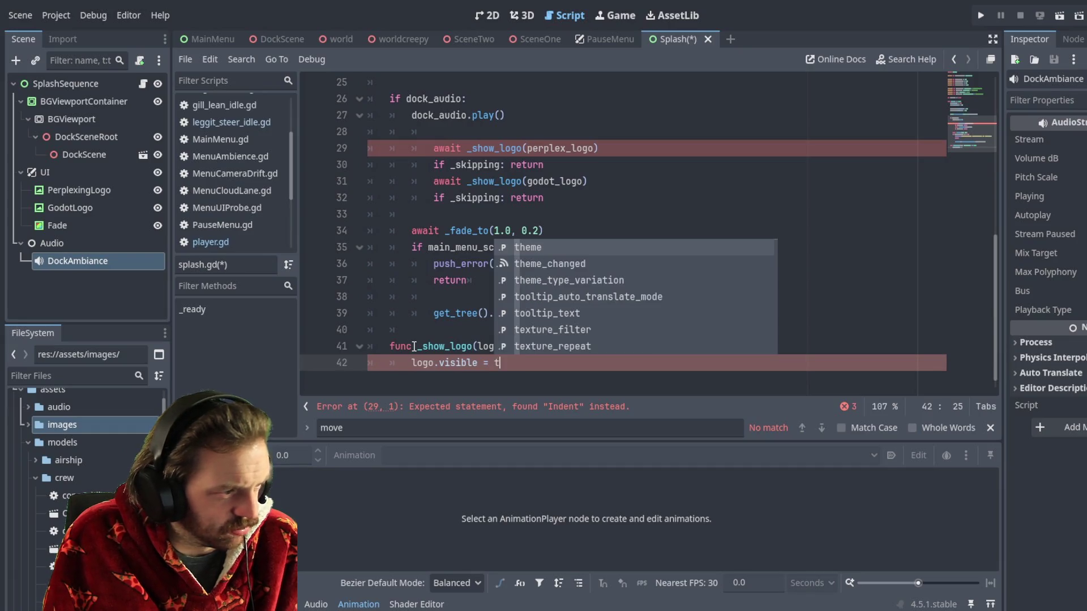
pyautogui.write('rue')
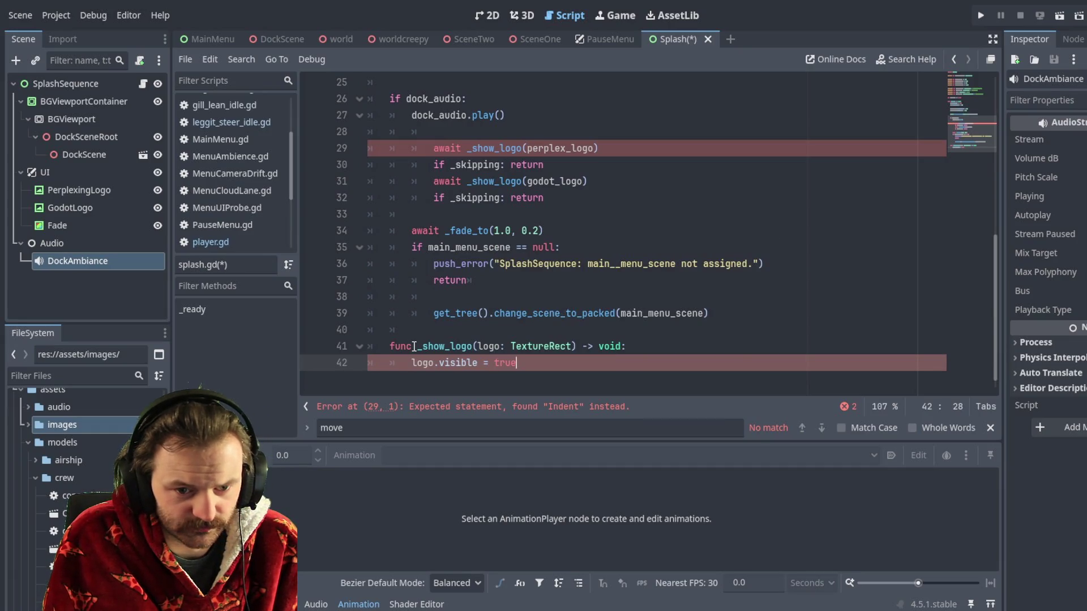
pyautogui.press('Return')
pyautogui.write('logo.')
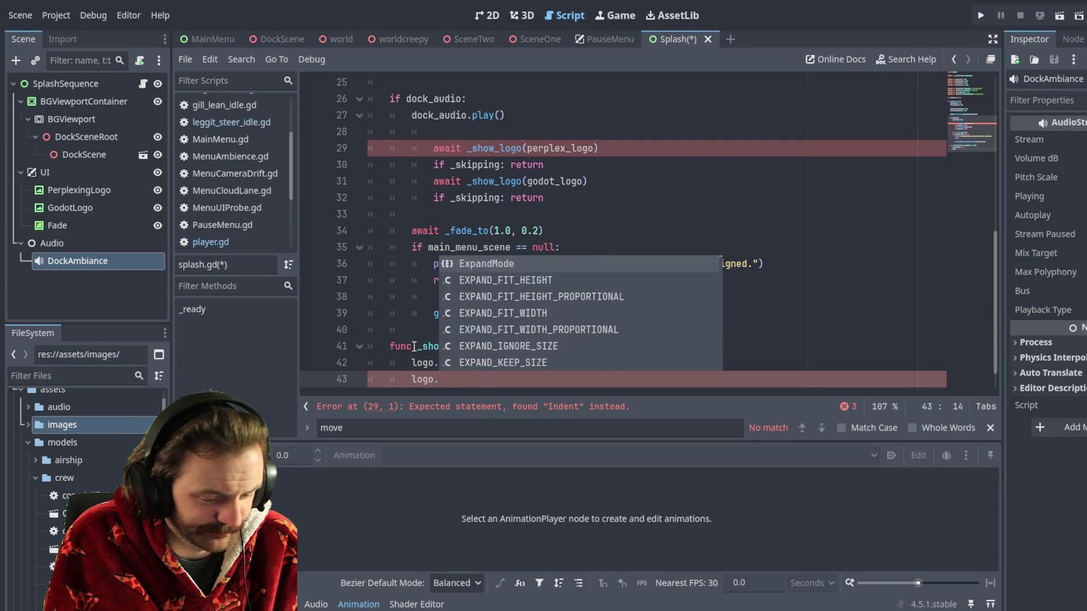
pyautogui.write('modulate')
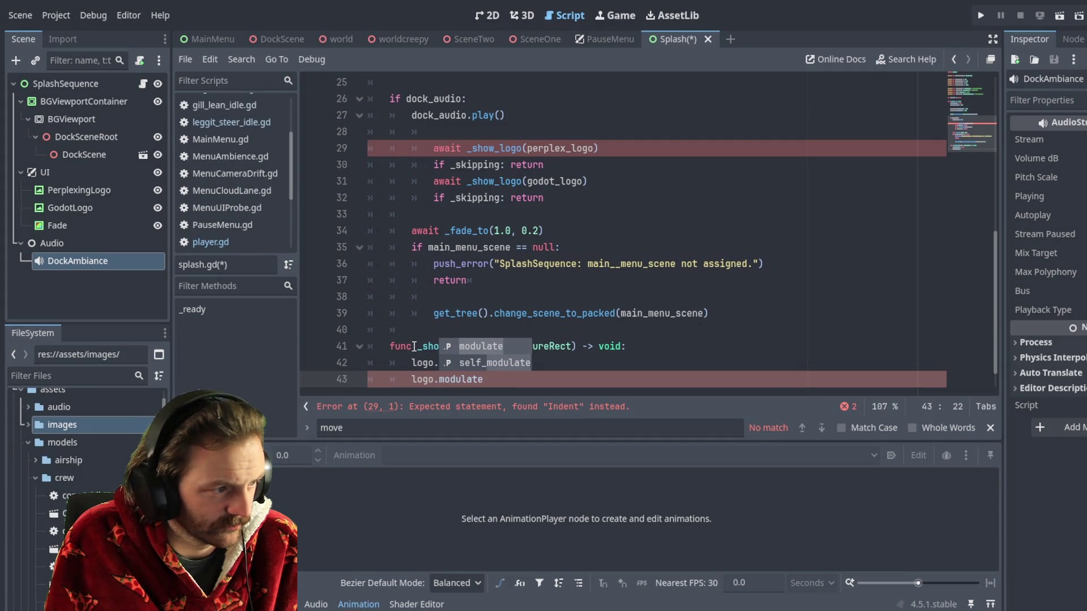
pyautogui.write('.a ')
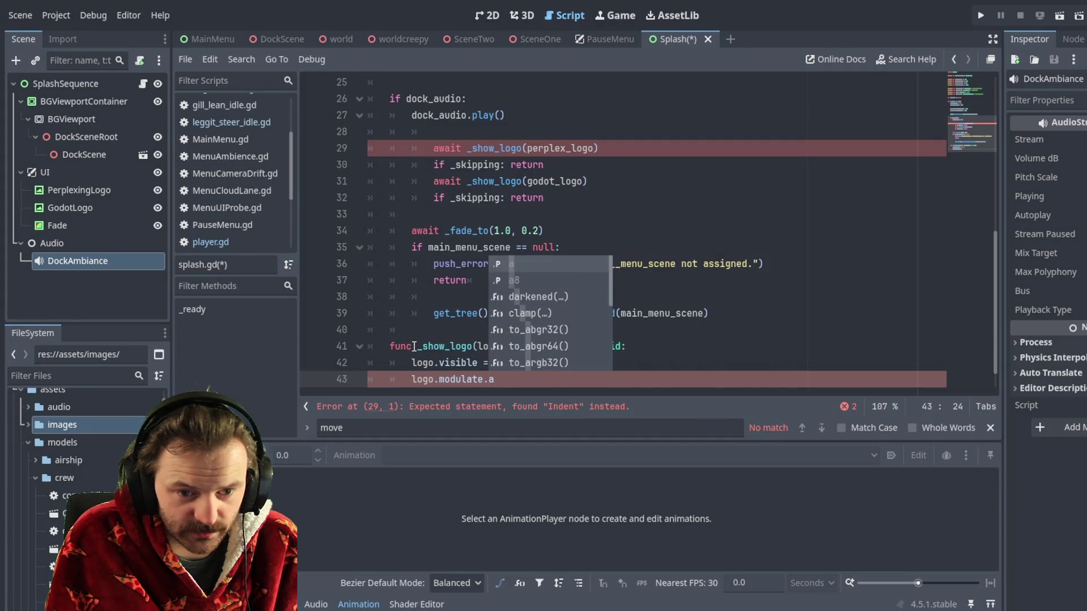
pyautogui.write('= ')
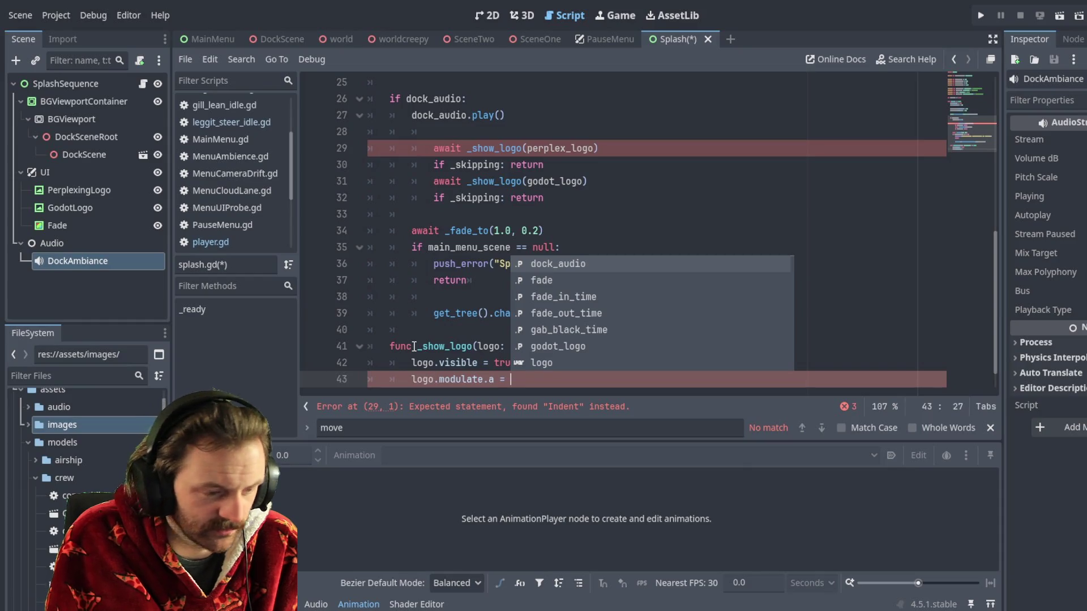
pyautogui.write('0.')
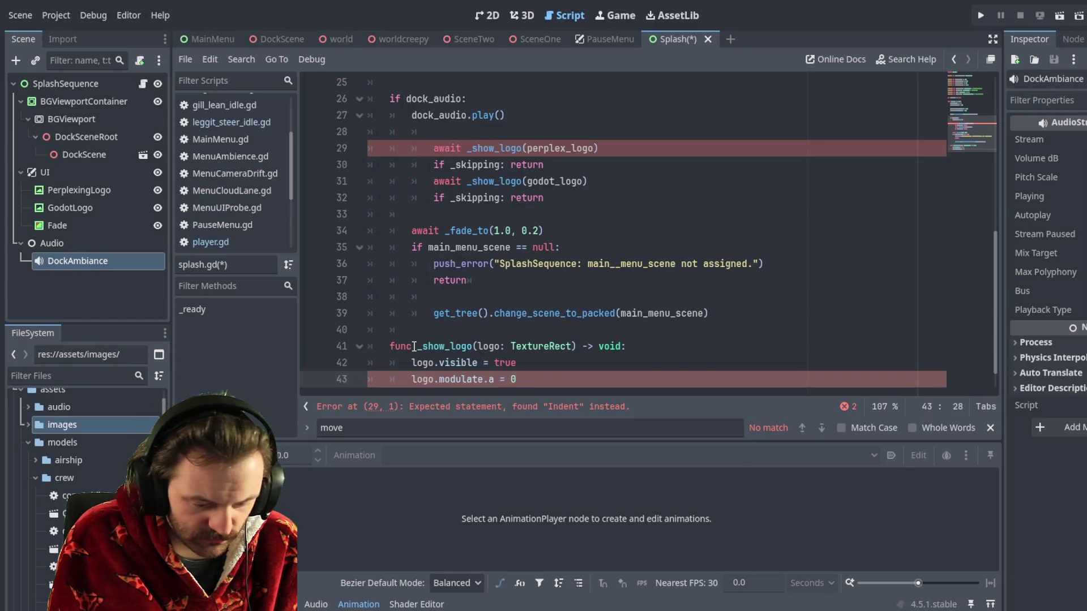
pyautogui.write('0')
pyautogui.press('Return')
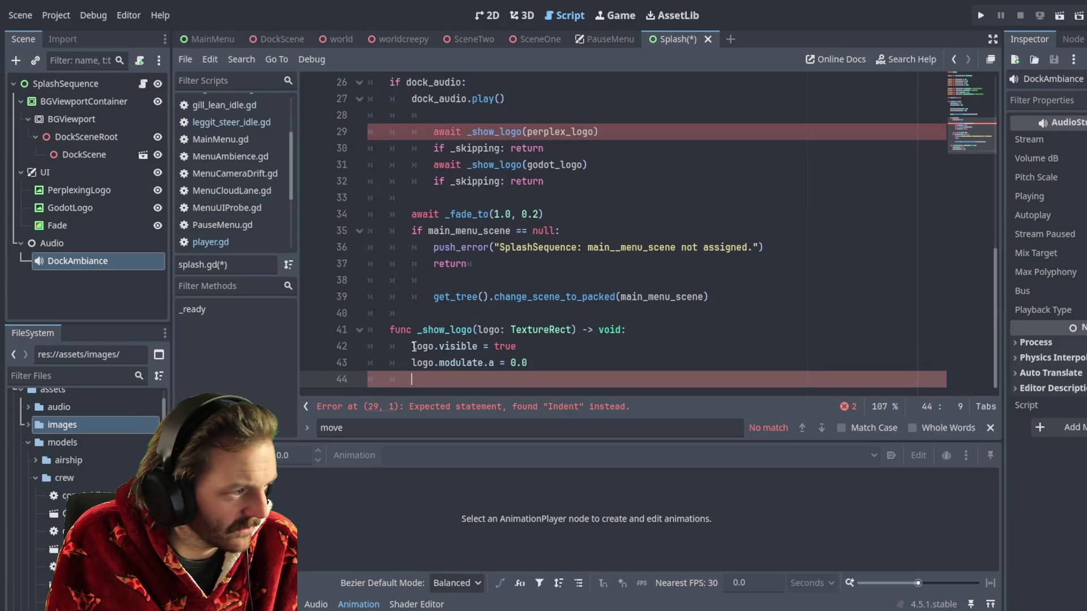
pyautogui.press('Return')
pyautogui.write('await')
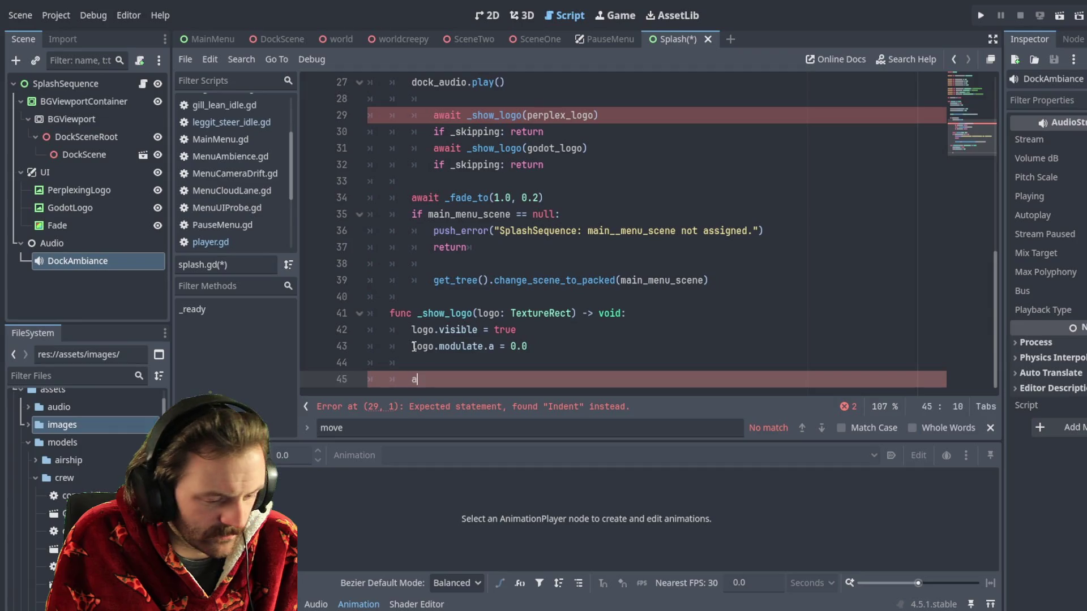
pyautogui.write(' _fad')
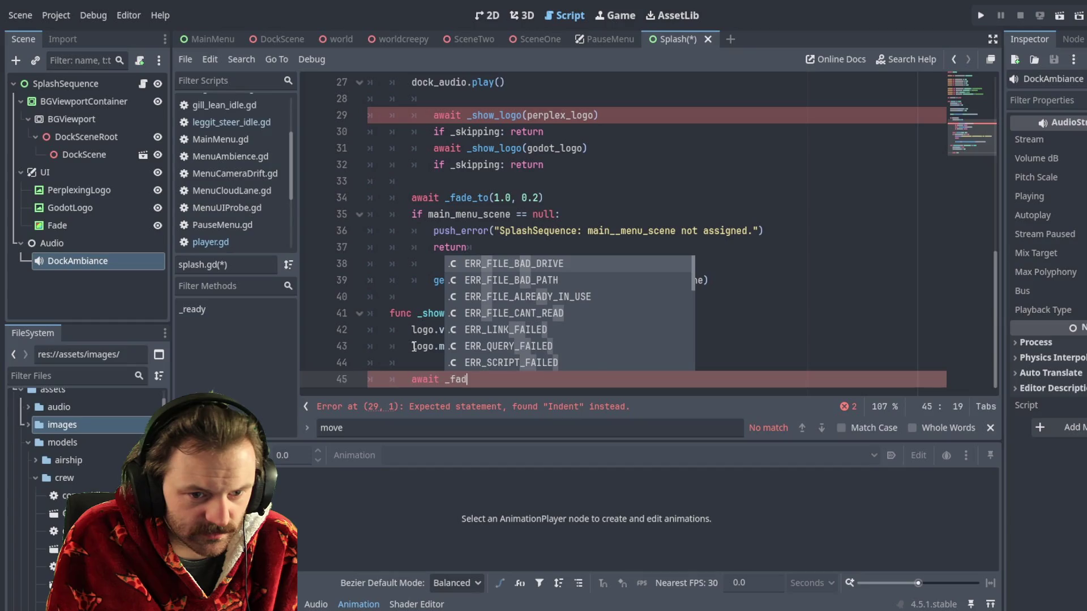
pyautogui.write('e_to')
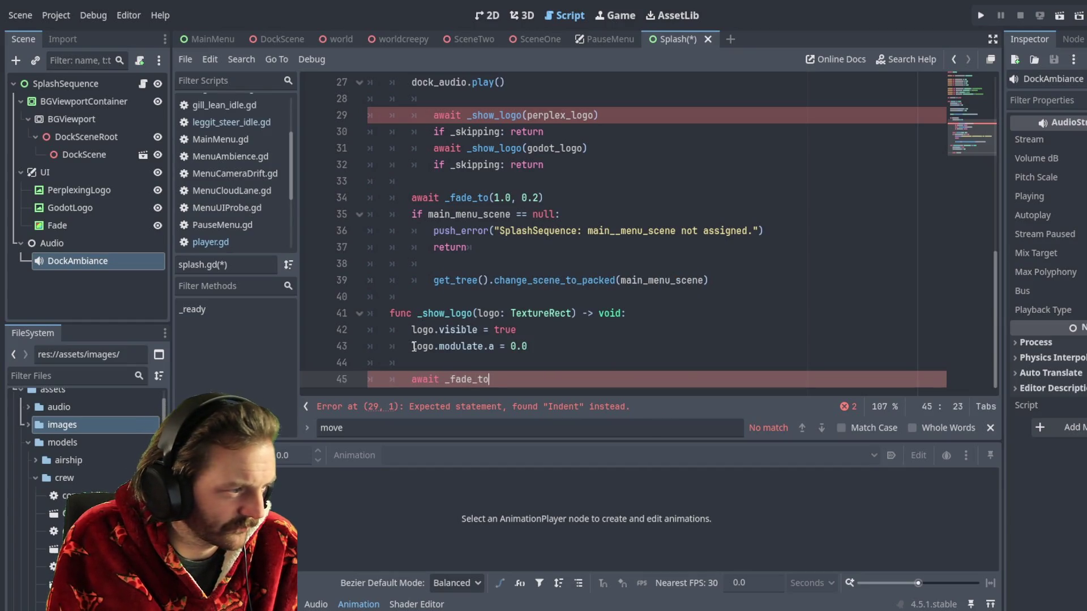
pyautogui.write('(0')
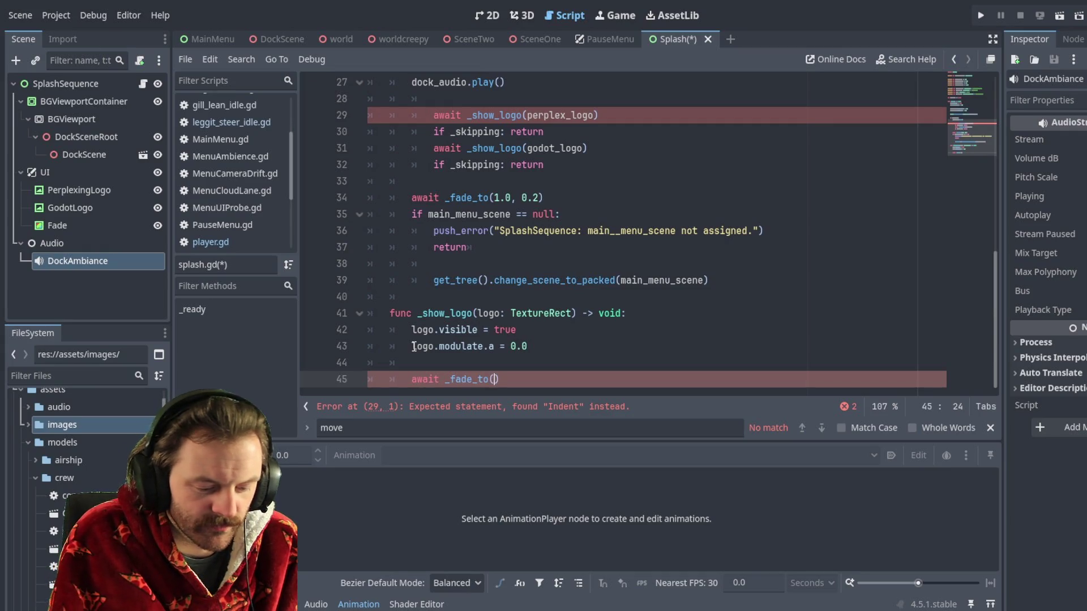
pyautogui.write('.0')
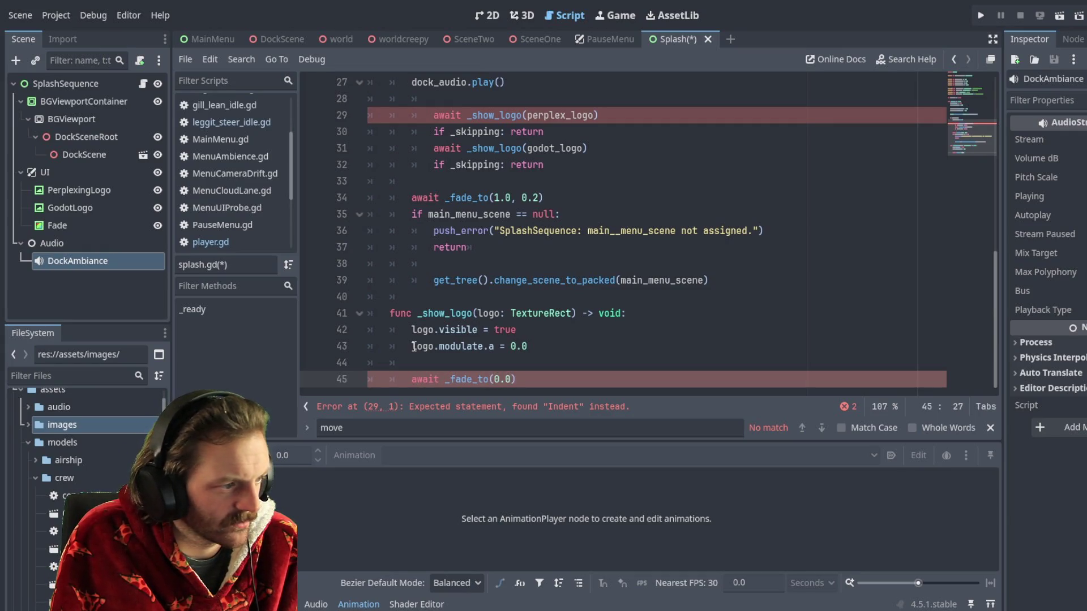
pyautogui.write(', ')
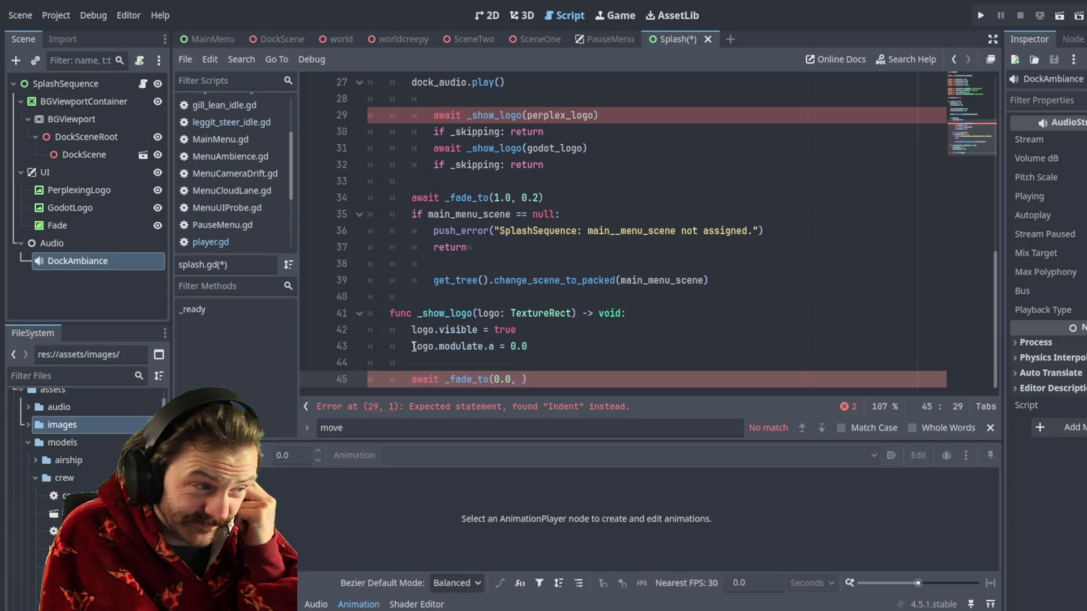
pyautogui.write('fade_in_time')
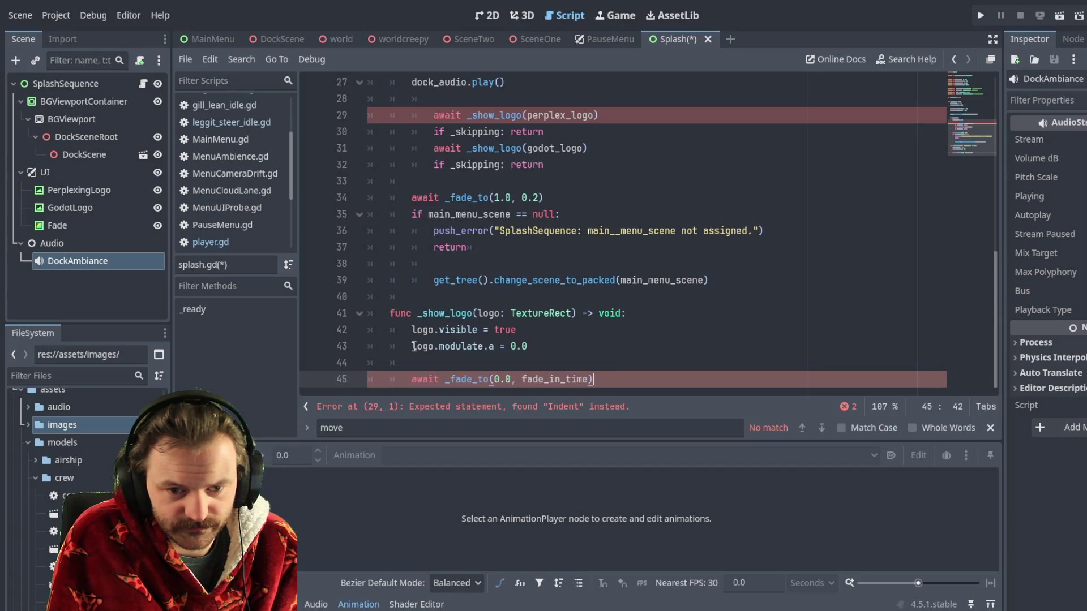
pyautogui.press('Return')
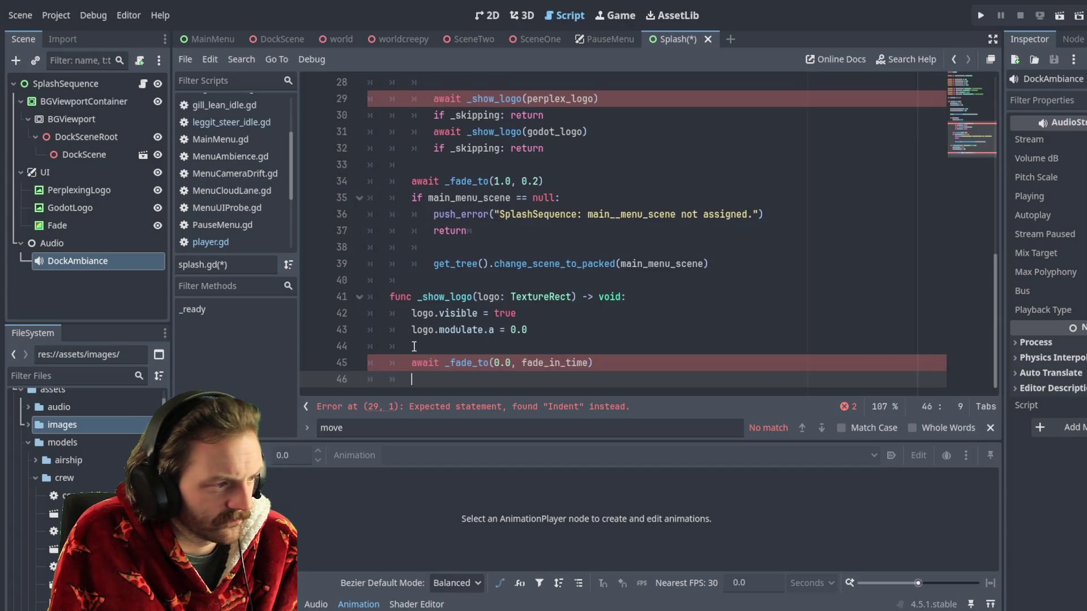
# Add 'if _skipping: return' after the fade-in call.
pyautogui.write('if skipping')
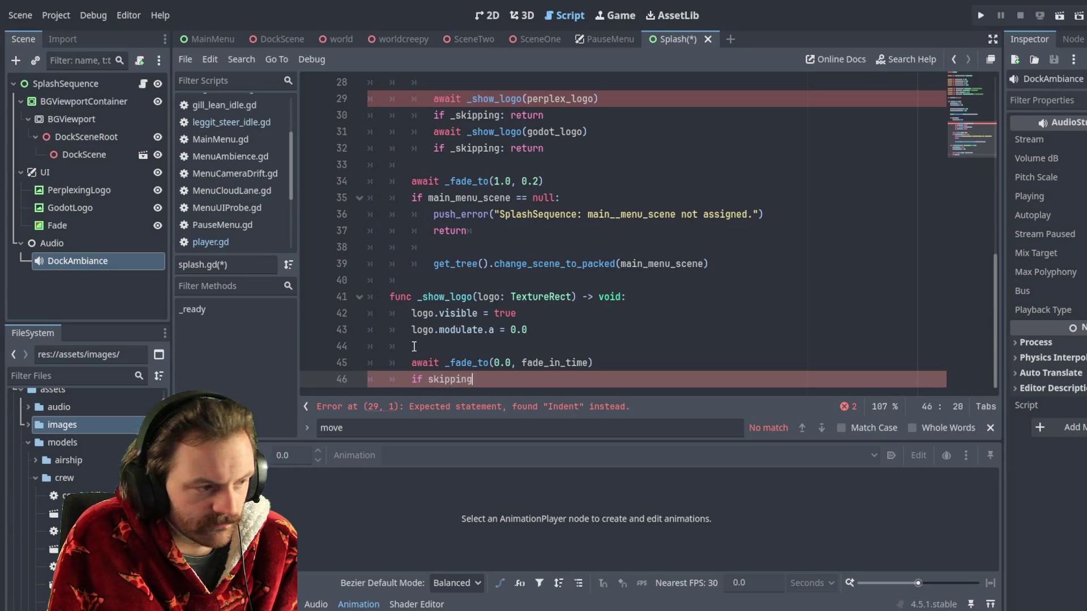
pyautogui.write(':')
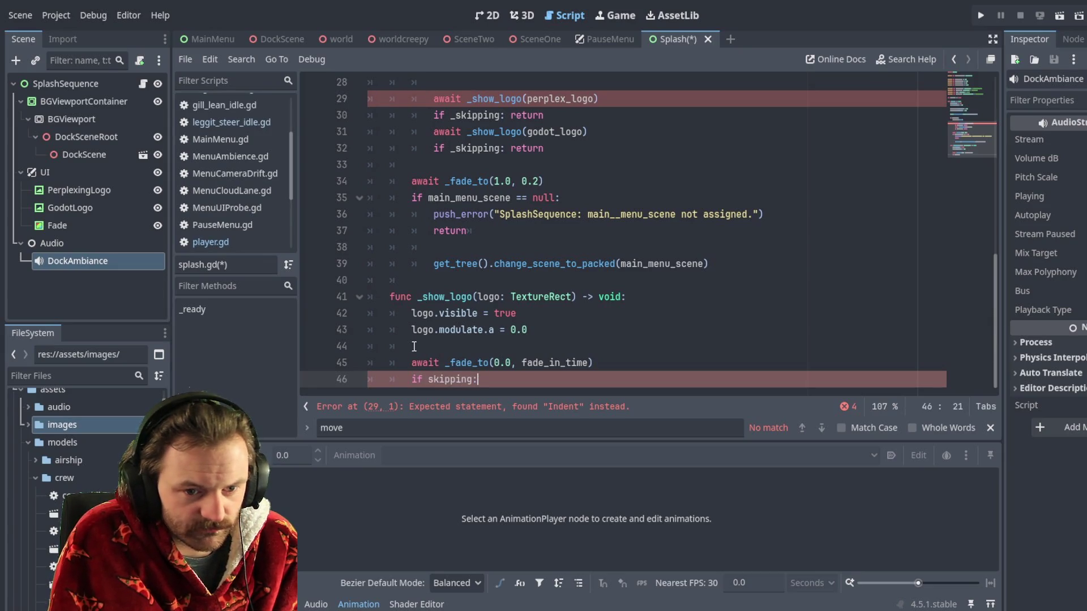
pyautogui.hotkey('ctrl', 'Left')
pyautogui.hotkey('ctrl', 'Left')
pyautogui.write('_')
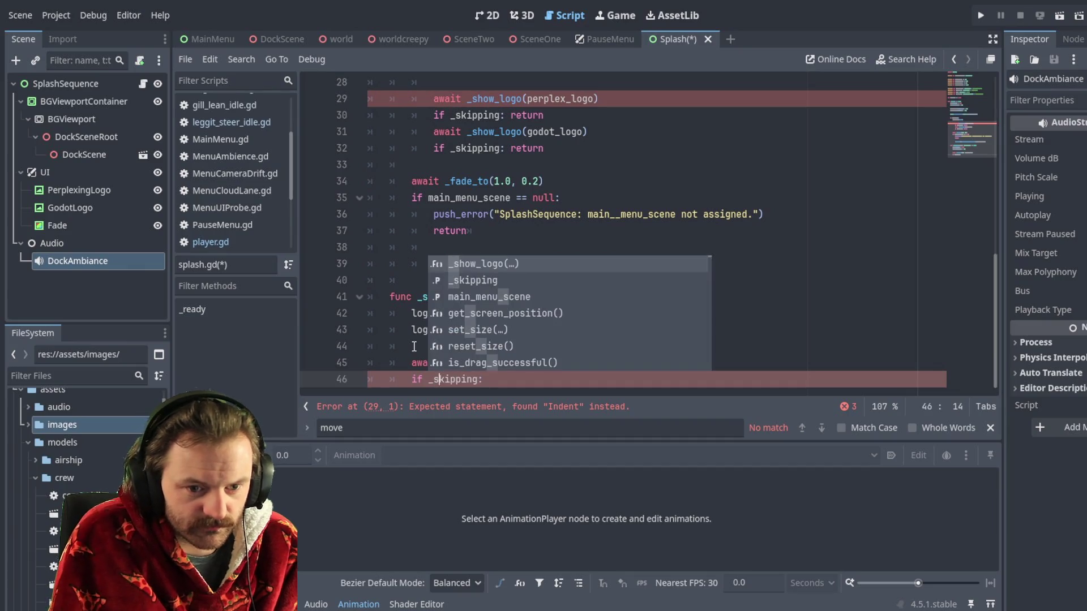
pyautogui.press('End')
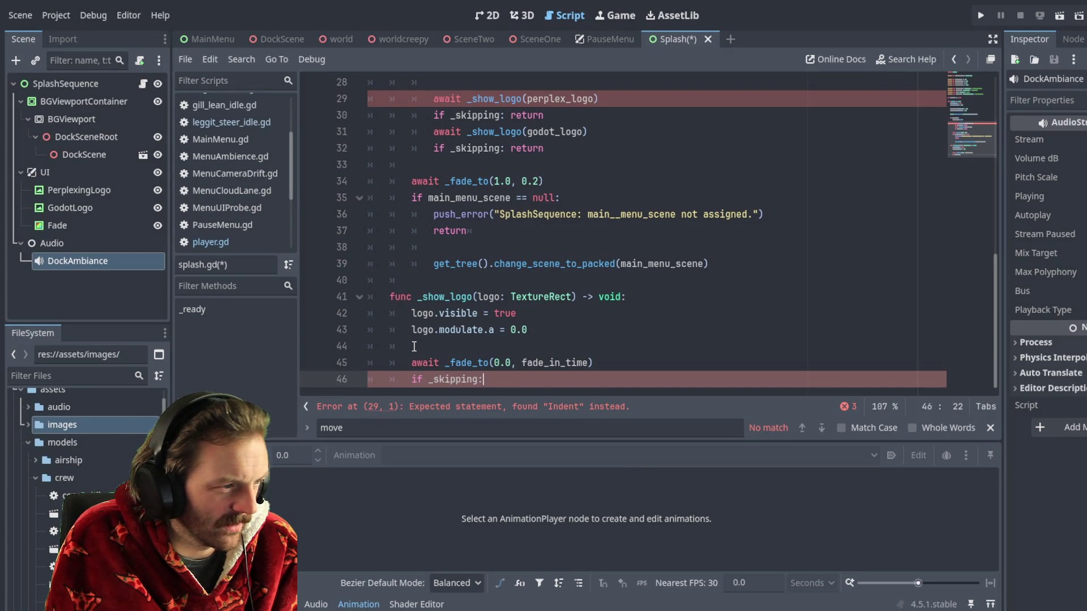
pyautogui.write('return')
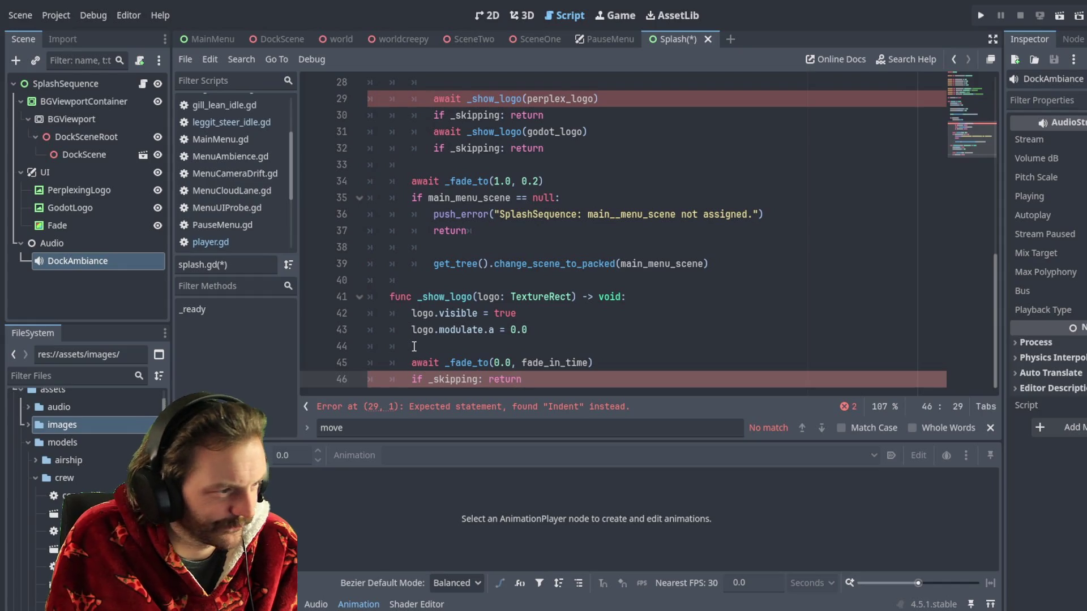
pyautogui.press('Return')
pyautogui.press('Return')
# Add await _tween_alpha(logo, 1.0, fade_in_time * 0.8) below the skip check.
pyautogui.write('awair')
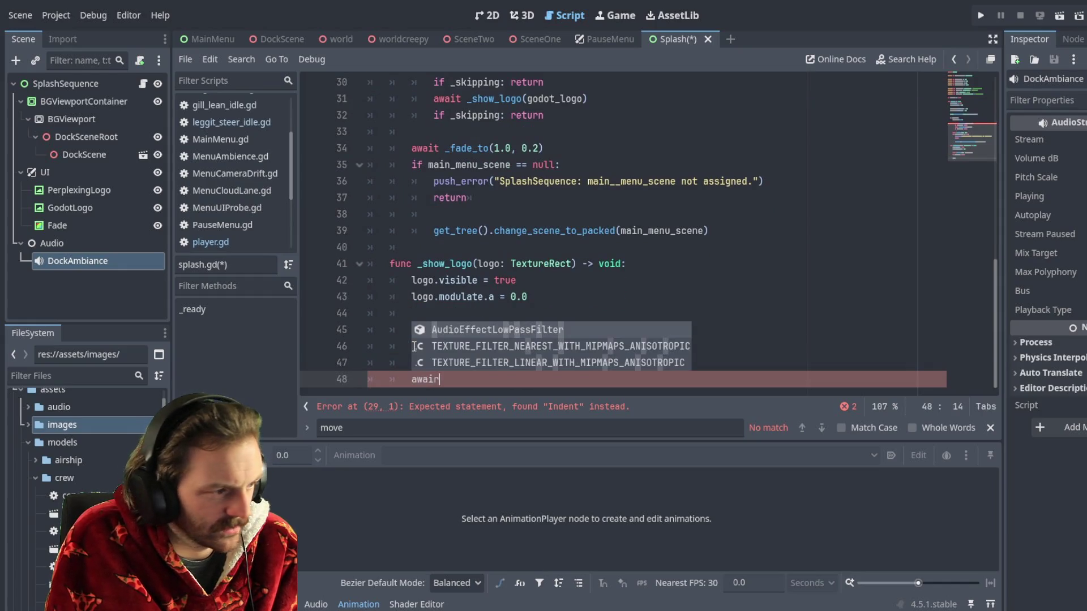
pyautogui.press('BackSpace')
pyautogui.write('t')
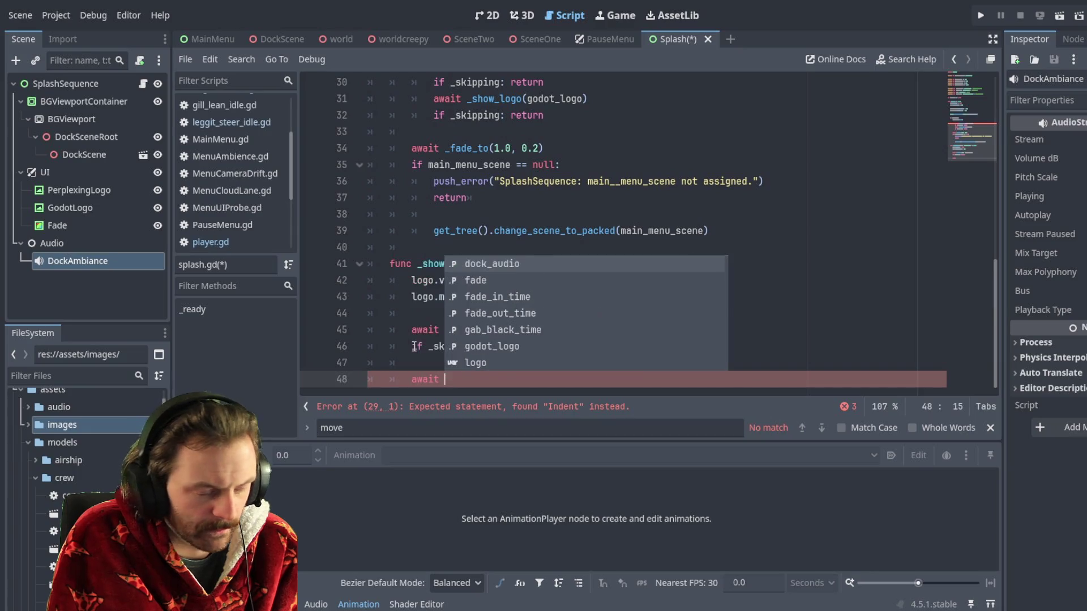
pyautogui.write(' _tween')
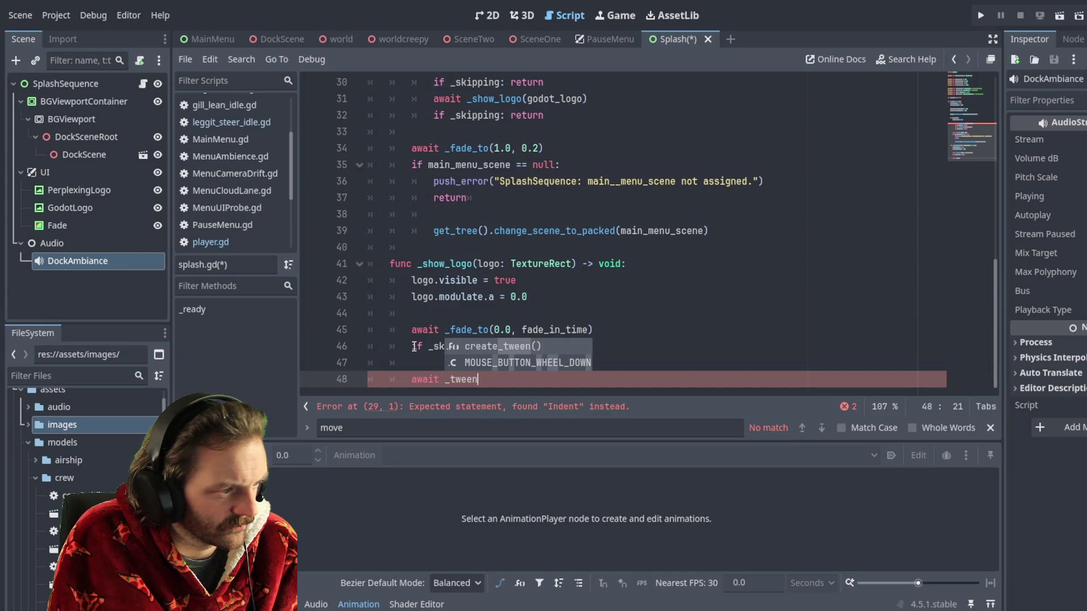
pyautogui.write('_alpha')
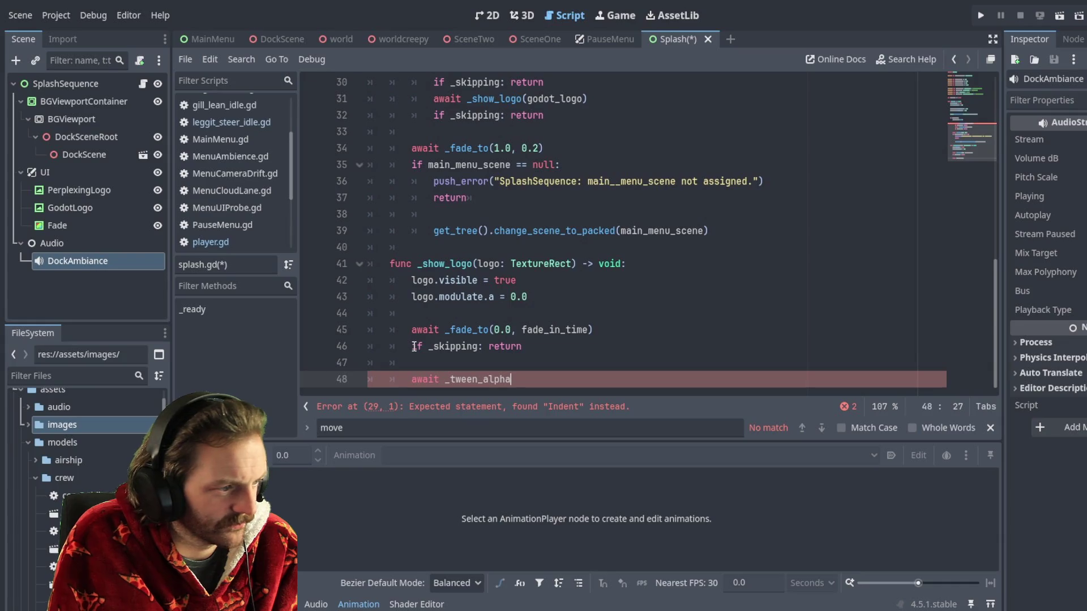
pyautogui.write('(logo')
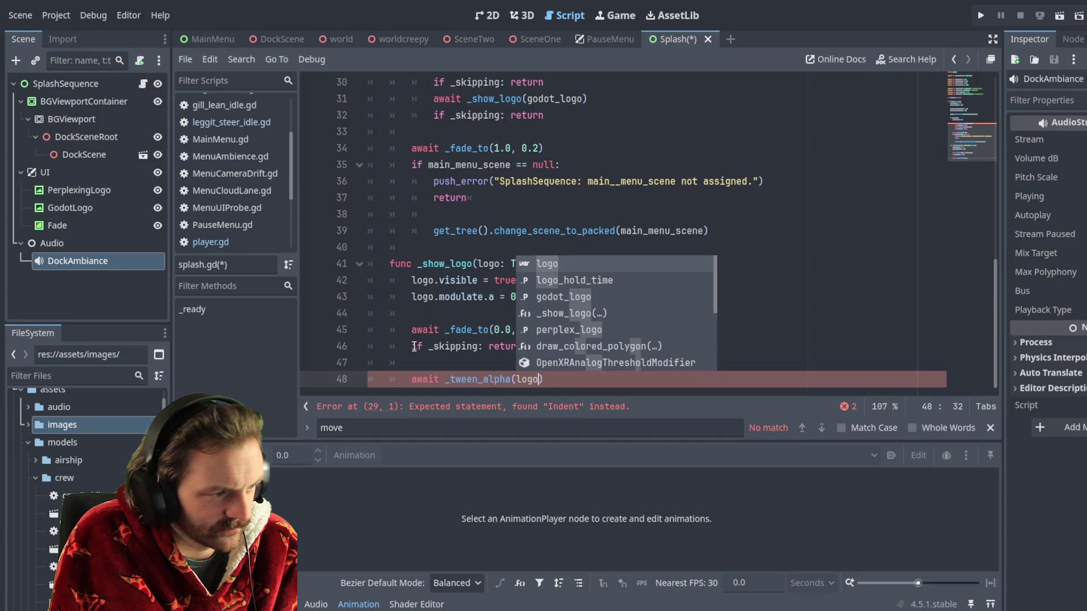
pyautogui.write(', 1.0')
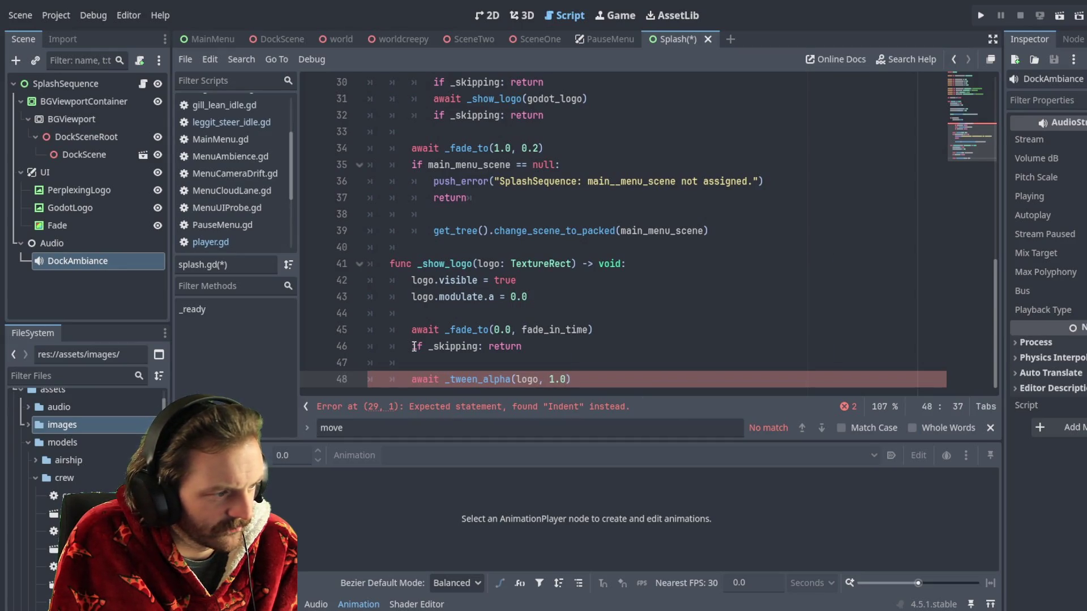
pyautogui.write(', fade_')
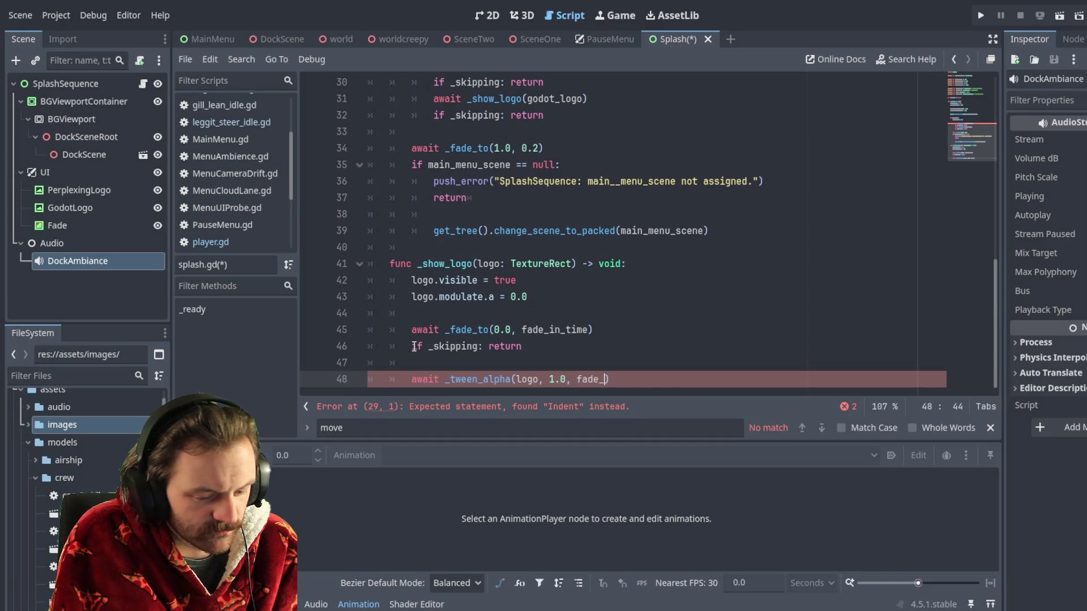
pyautogui.write('in')
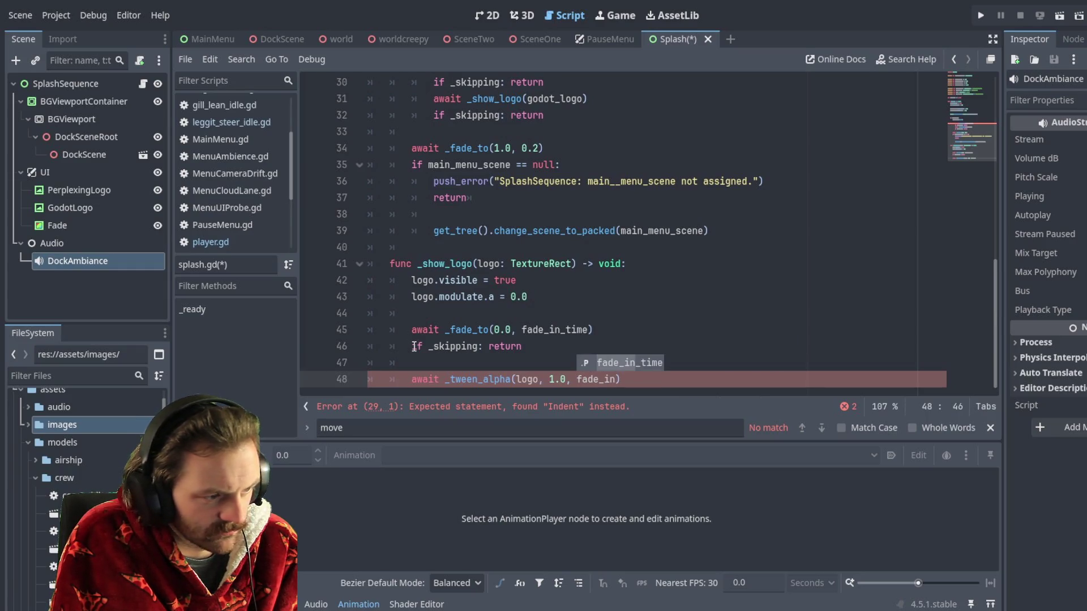
pyautogui.write('_time ')
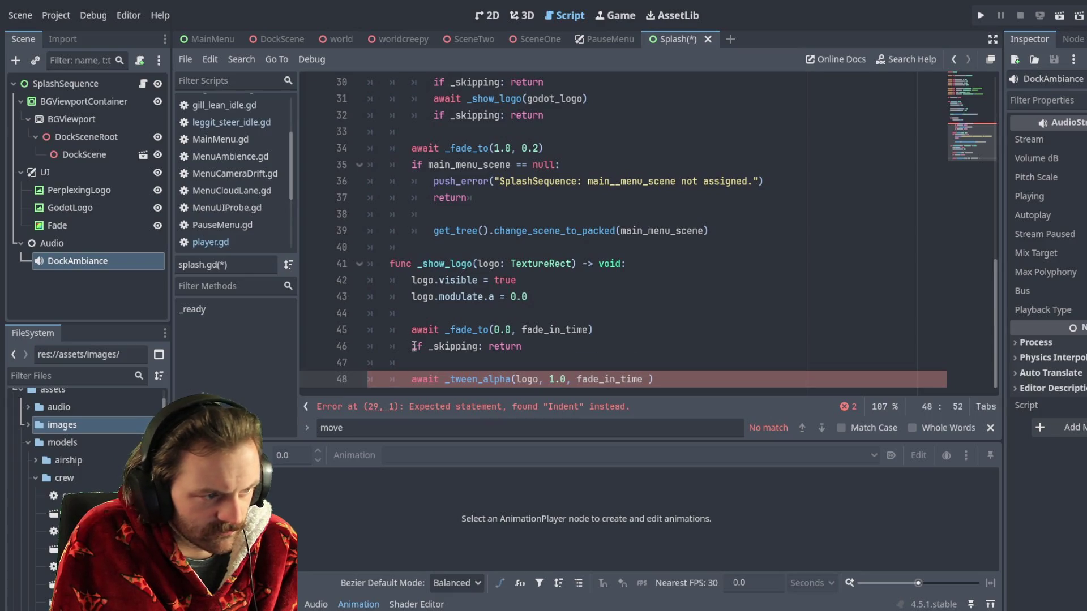
pyautogui.write('* 0.')
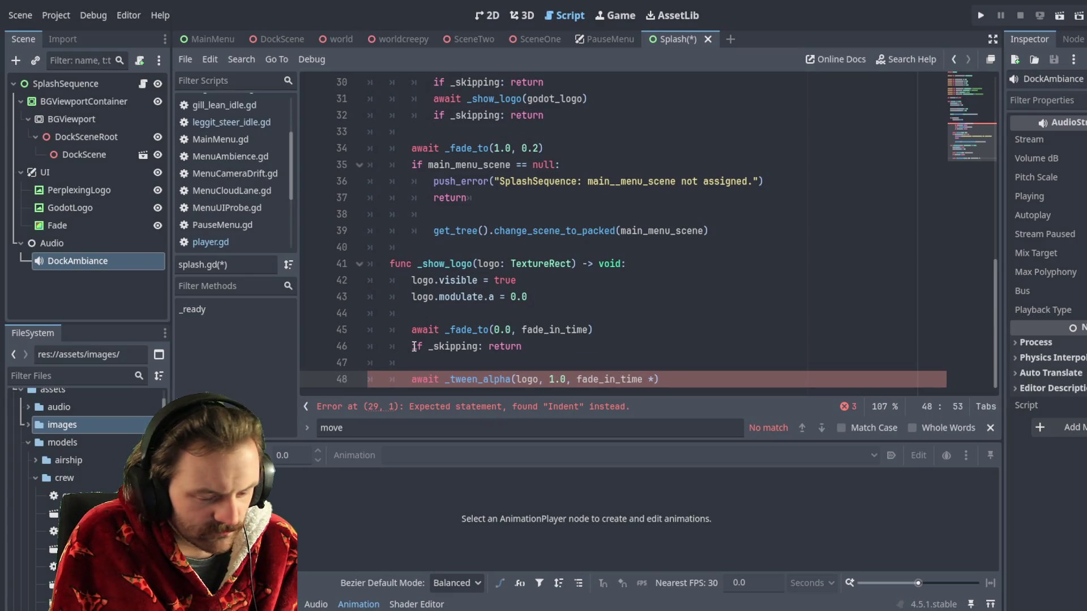
pyautogui.write('8')
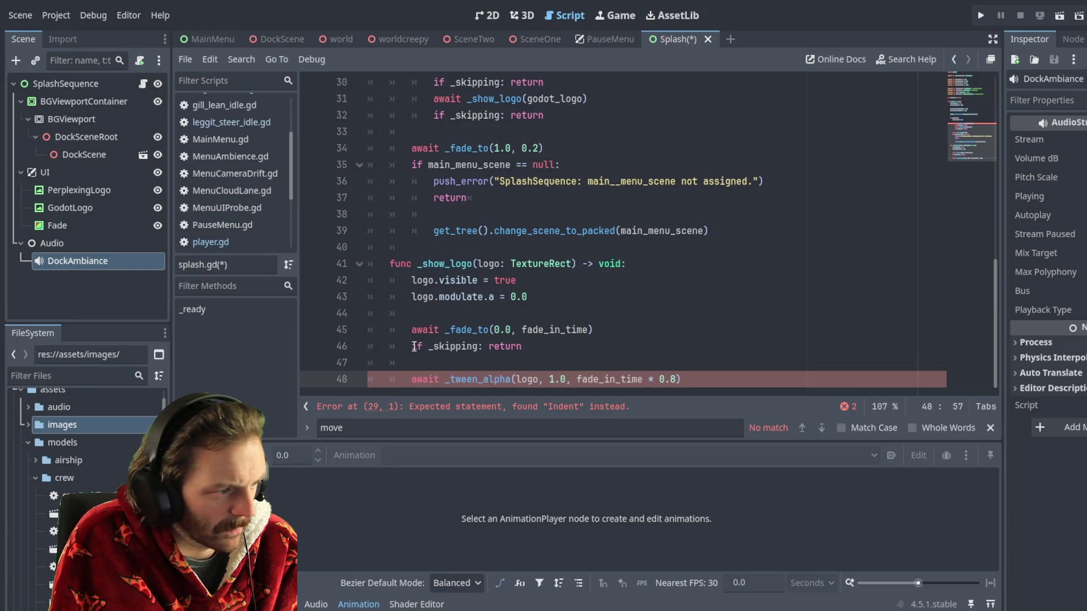
pyautogui.press('Return')
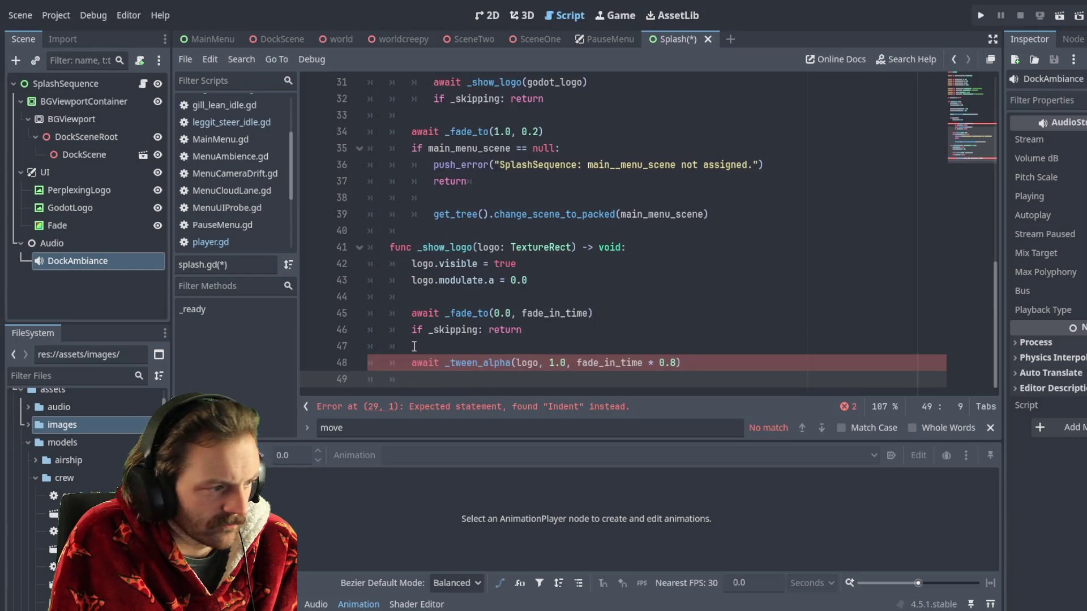
# Add 'if _skipping: return' followed by await _wait_or_skip(logo_hold_time).
pyautogui.write('if _ski')
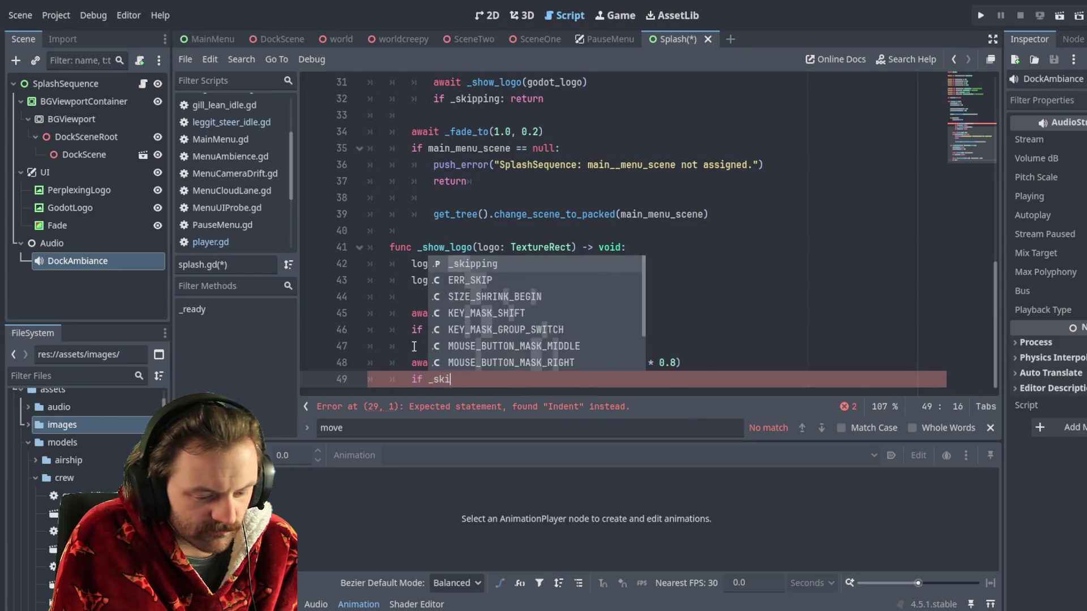
pyautogui.write('piing')
pyautogui.press('BackSpace')
pyautogui.press('BackSpace')
pyautogui.press('BackSpace')
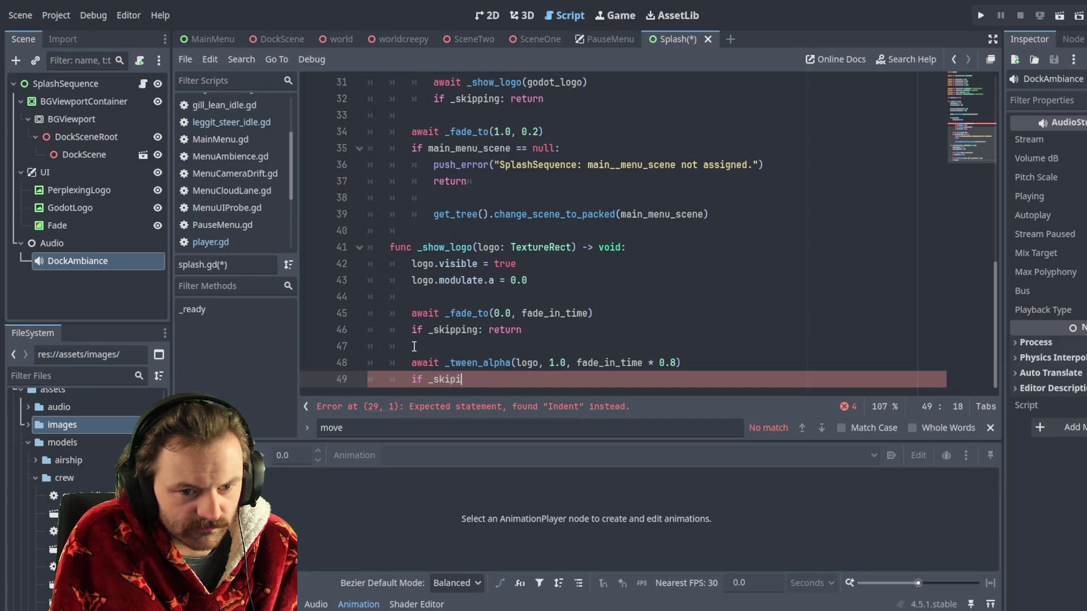
pyautogui.write('ping:')
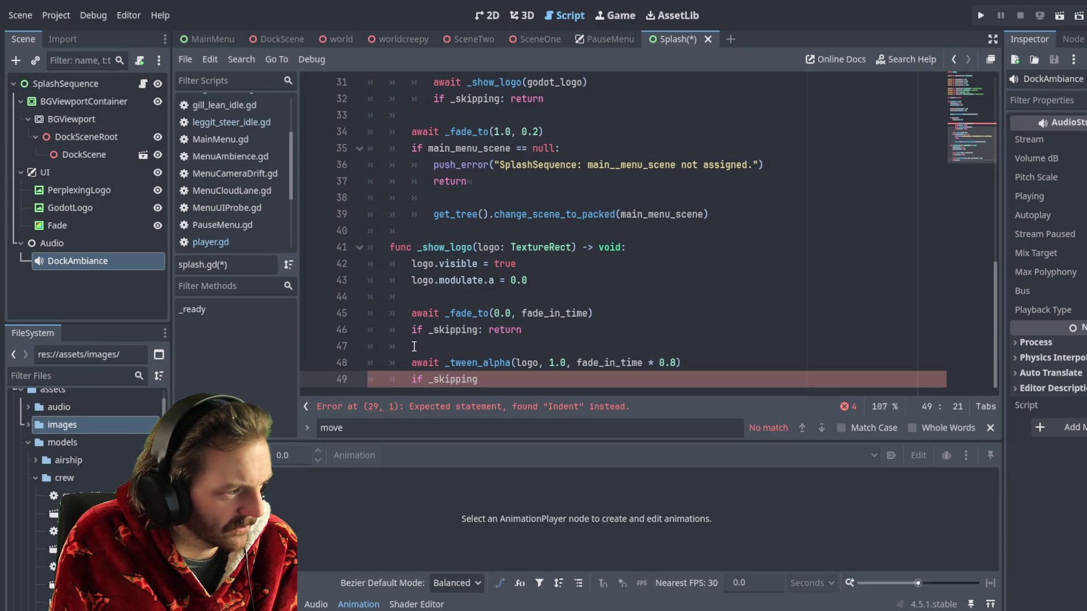
pyautogui.write(' return')
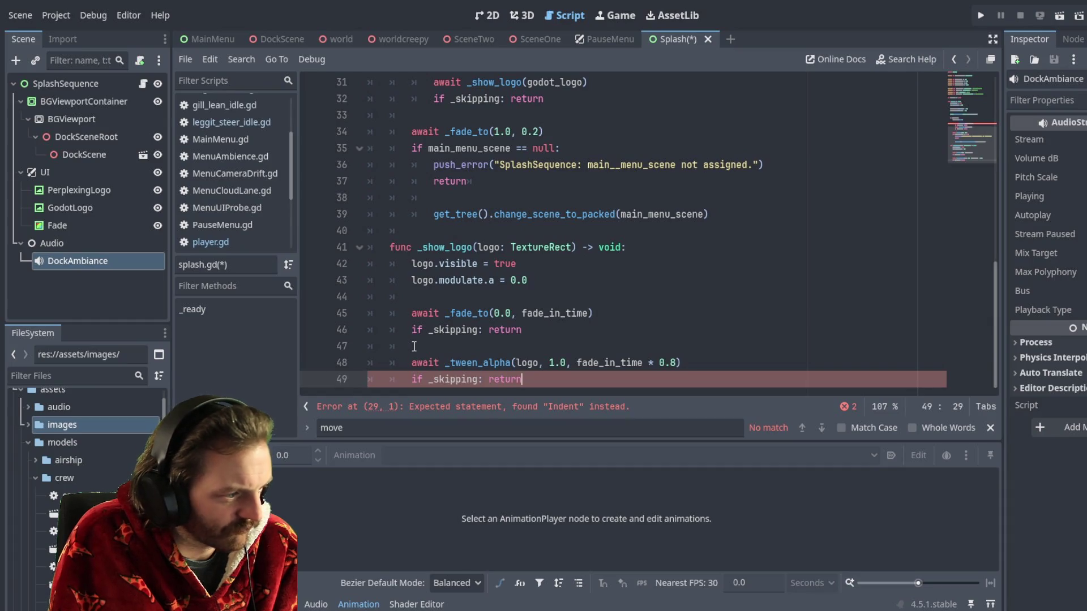
pyautogui.press('Return')
pyautogui.press('Return')
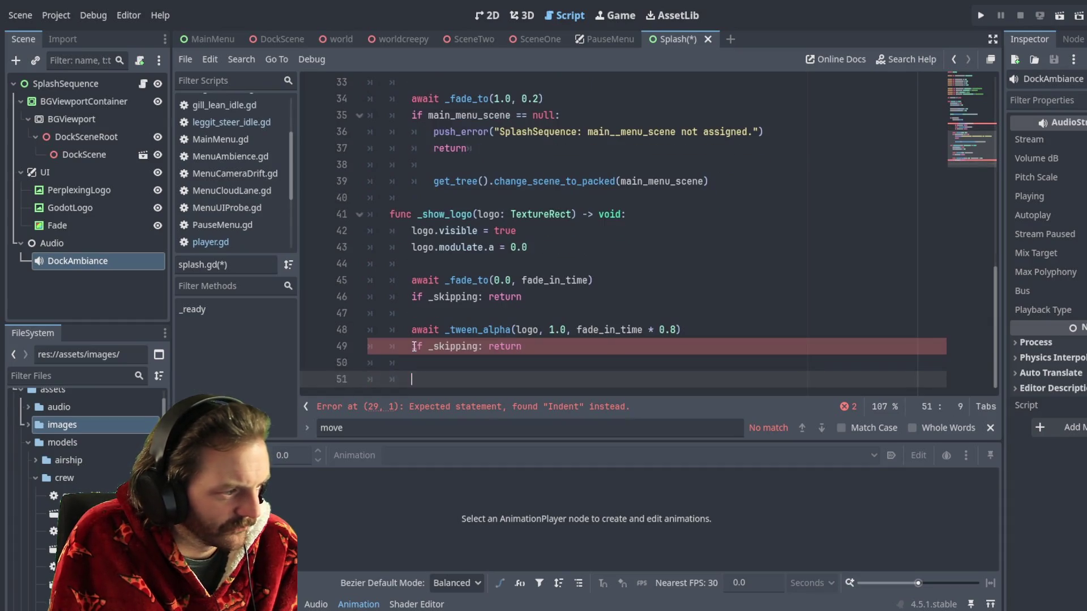
pyautogui.write('await')
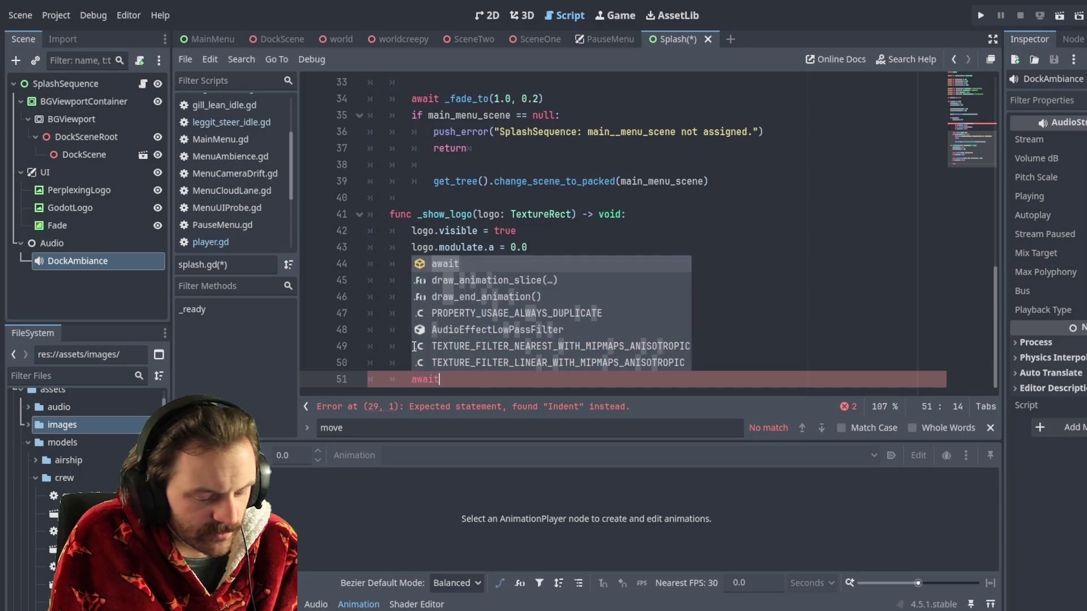
pyautogui.write(' _wa')
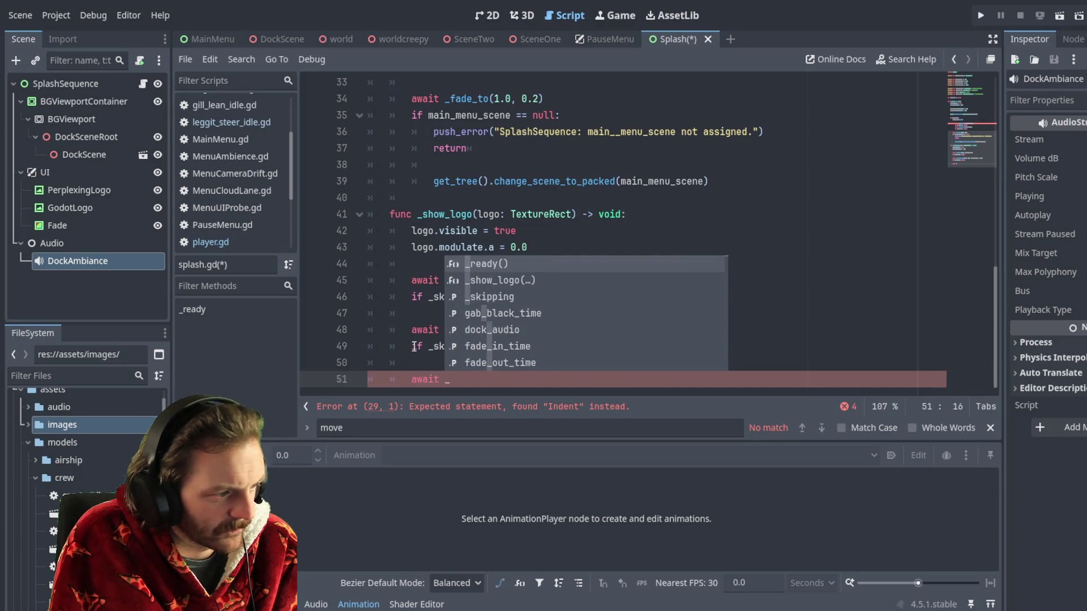
pyautogui.write('it_or')
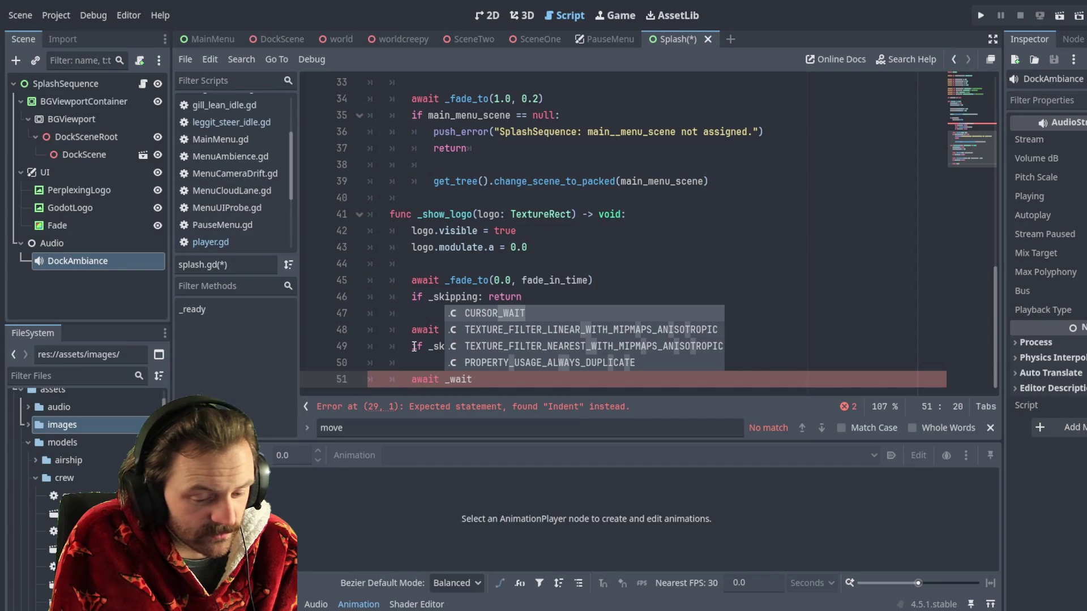
pyautogui.write('_skip')
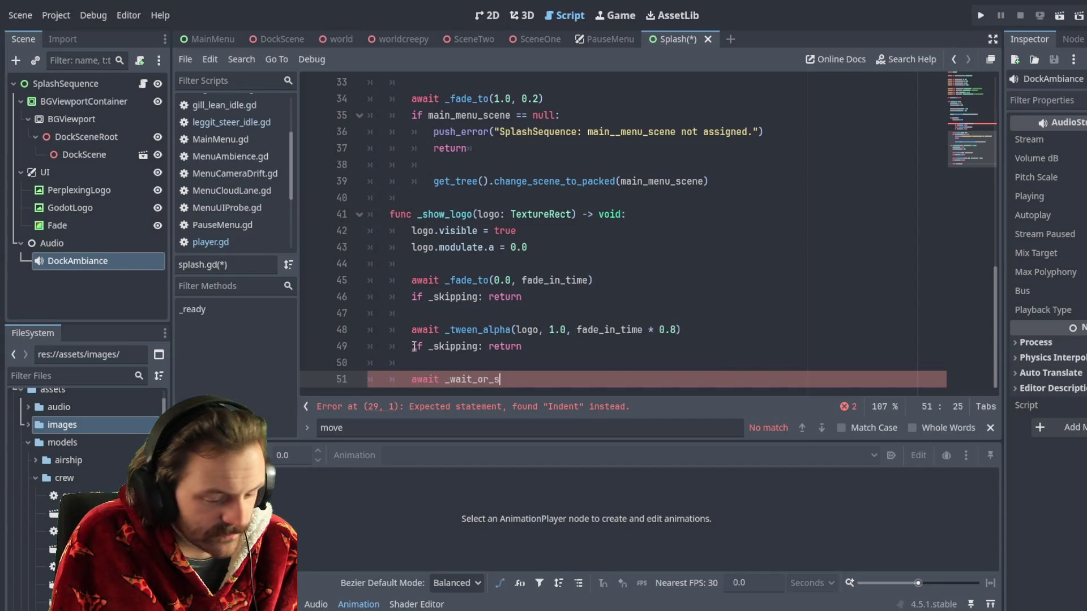
pyautogui.write('(')
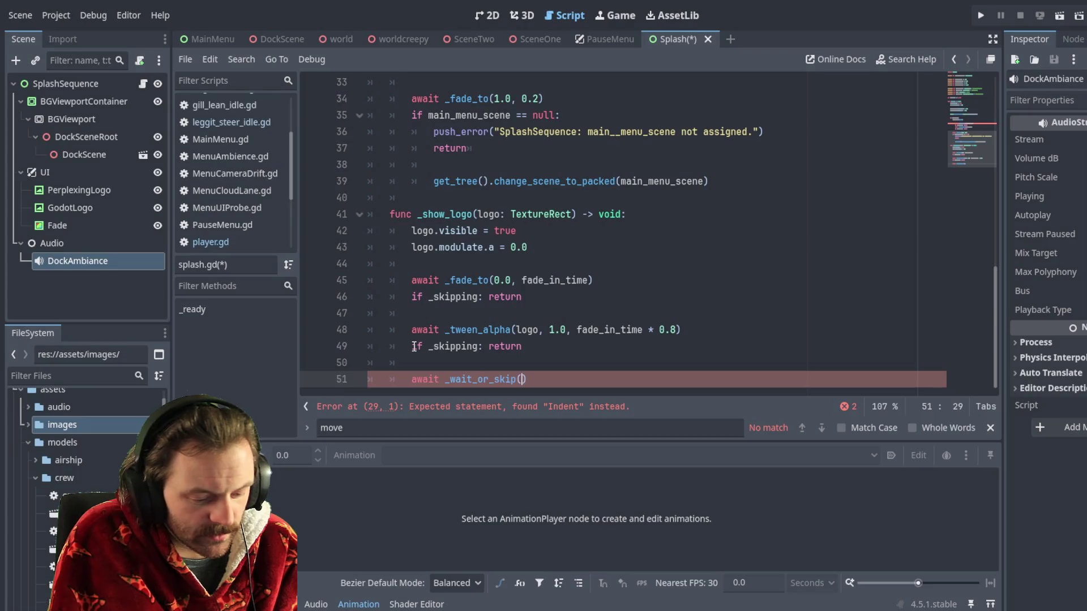
pyautogui.write('logo_')
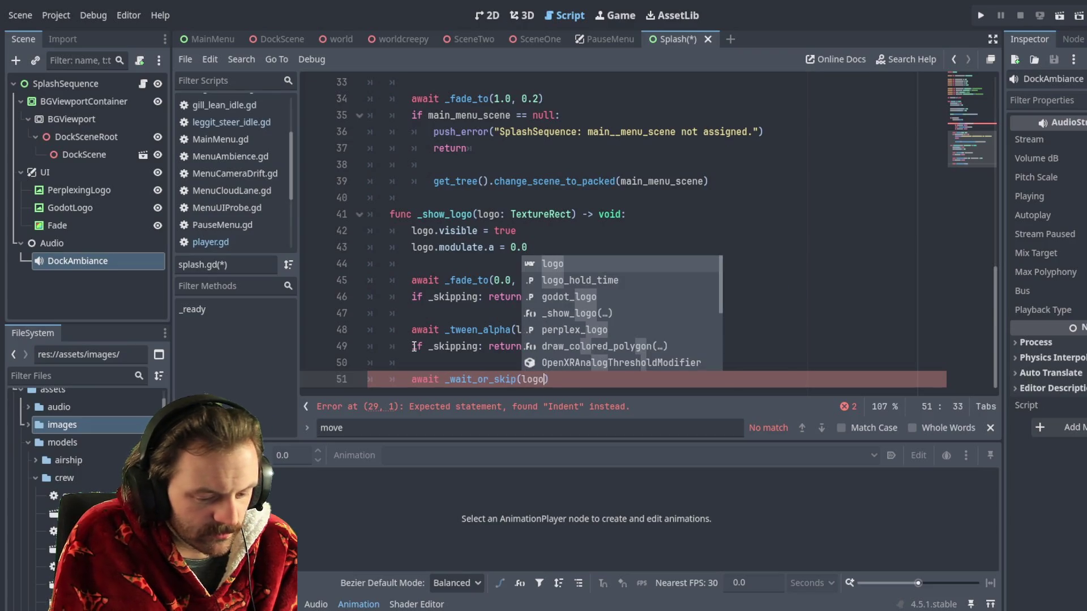
pyautogui.write('hold_time')
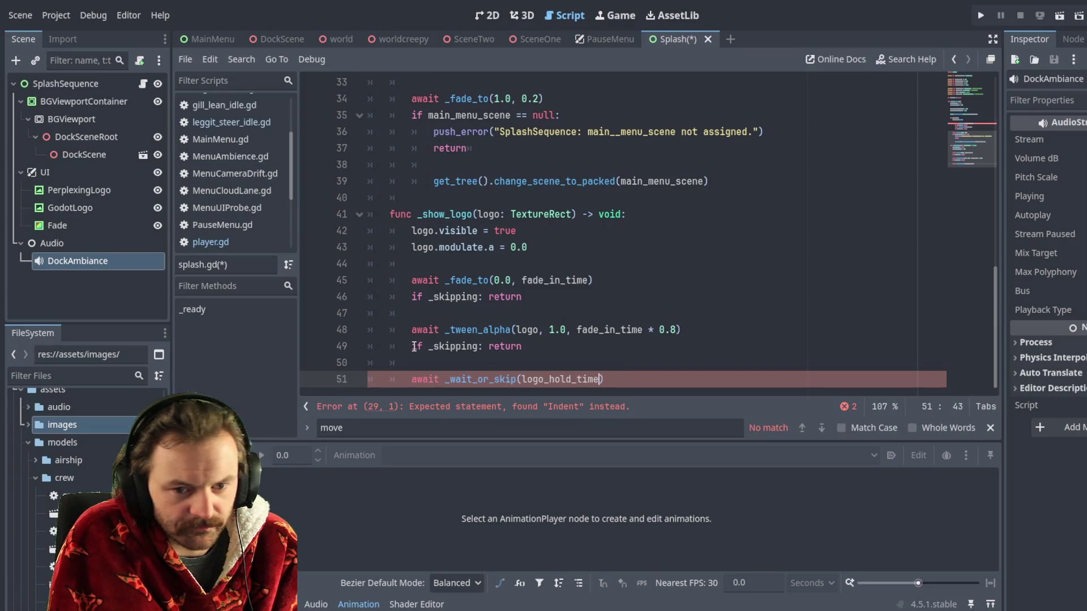
pyautogui.press('Return')
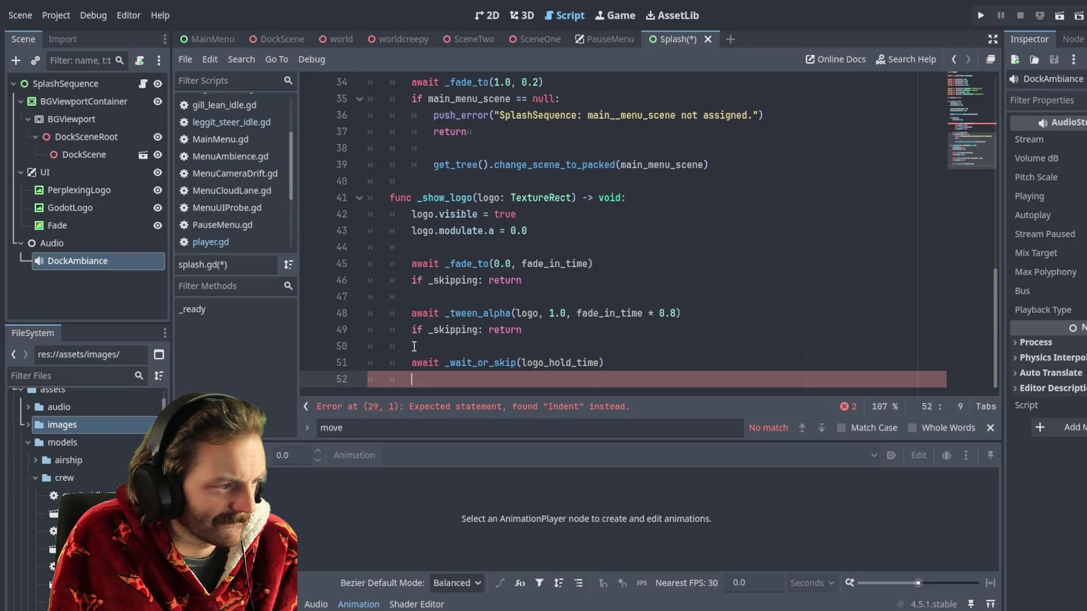
# Add another 'if skipping: return' and begin await _tween_alpha(logo, 0.0, ...).
pyautogui.write('if skipping')
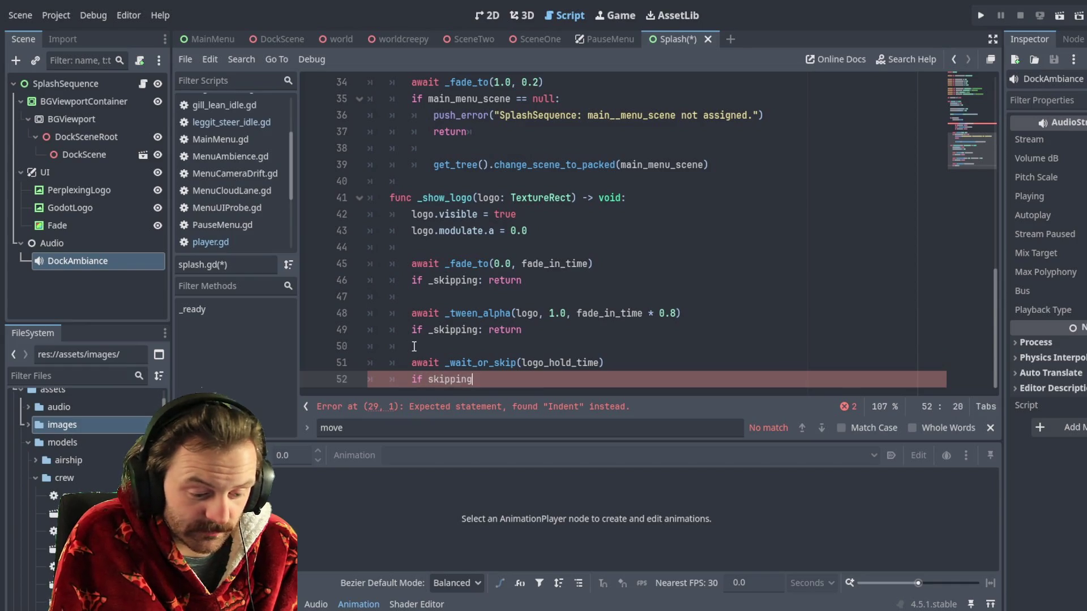
pyautogui.write(': return')
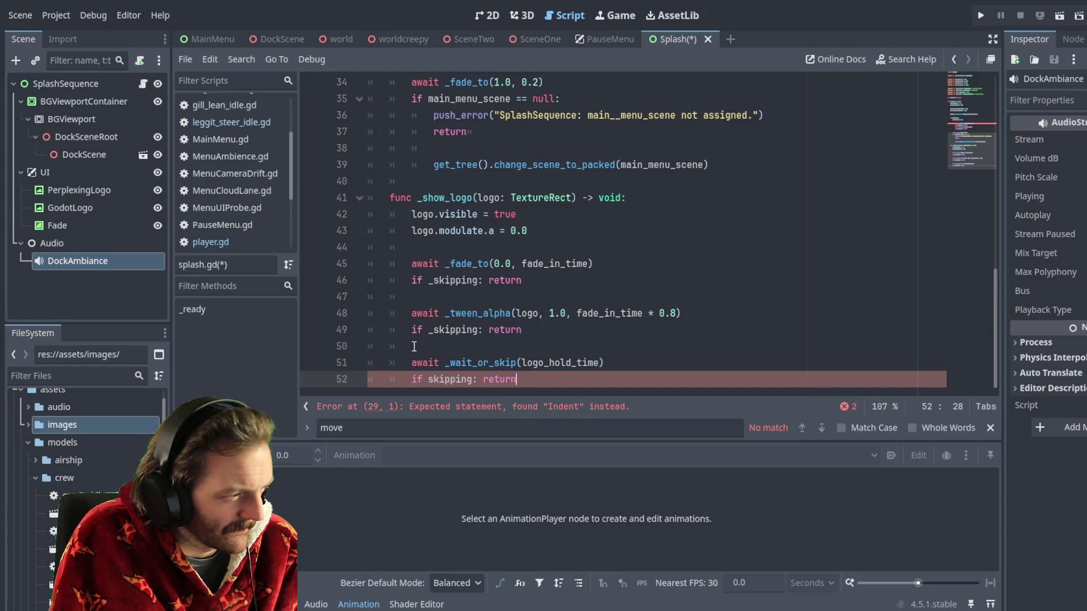
pyautogui.press('Return')
pyautogui.press('Return')
pyautogui.write('await ')
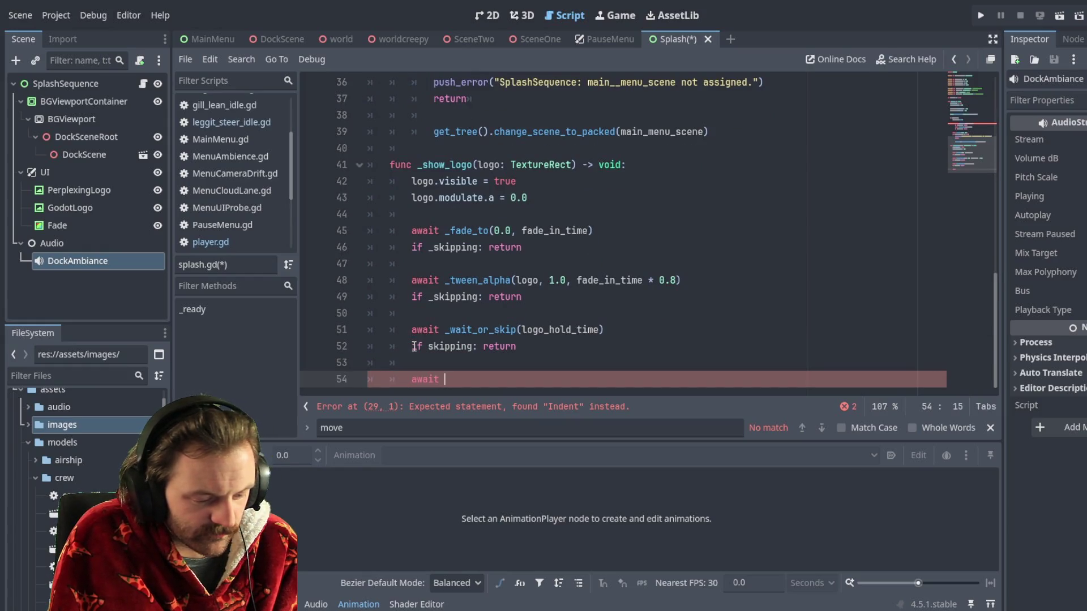
pyautogui.write('_tween')
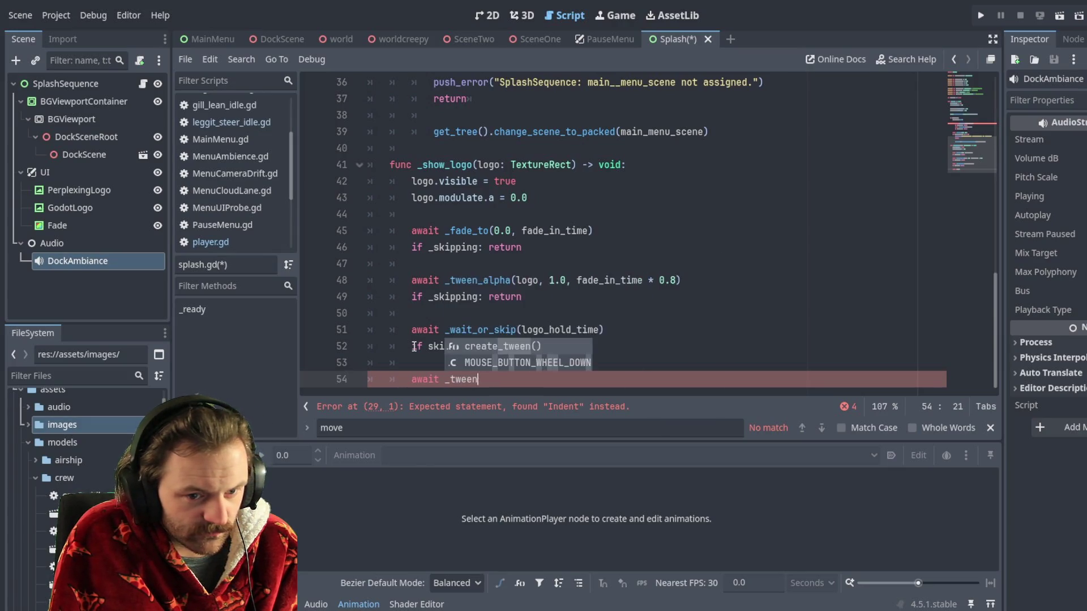
pyautogui.write('_alpha')
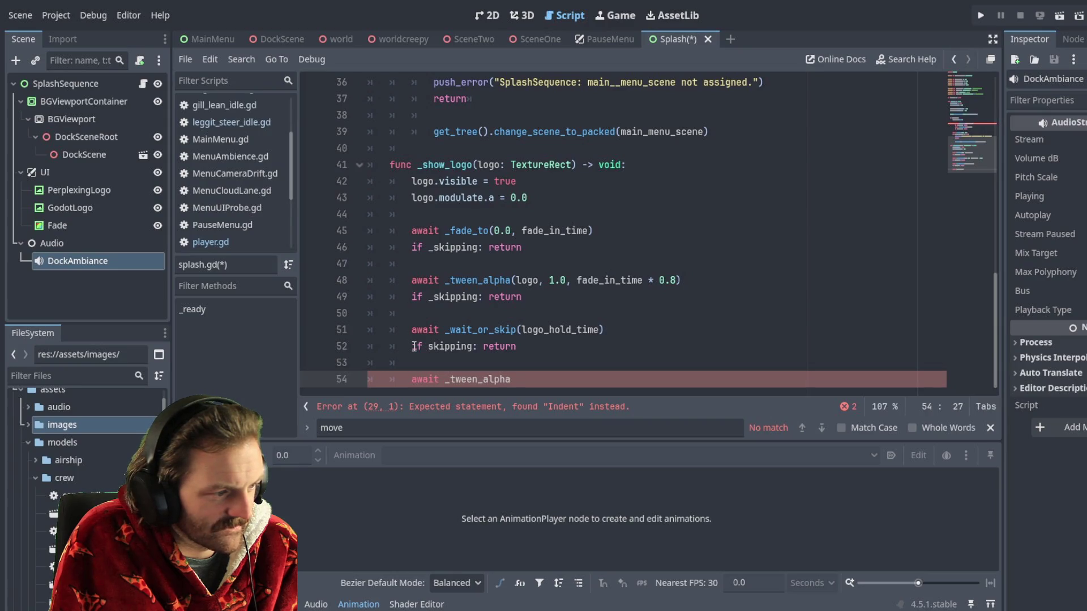
pyautogui.write('(logo')
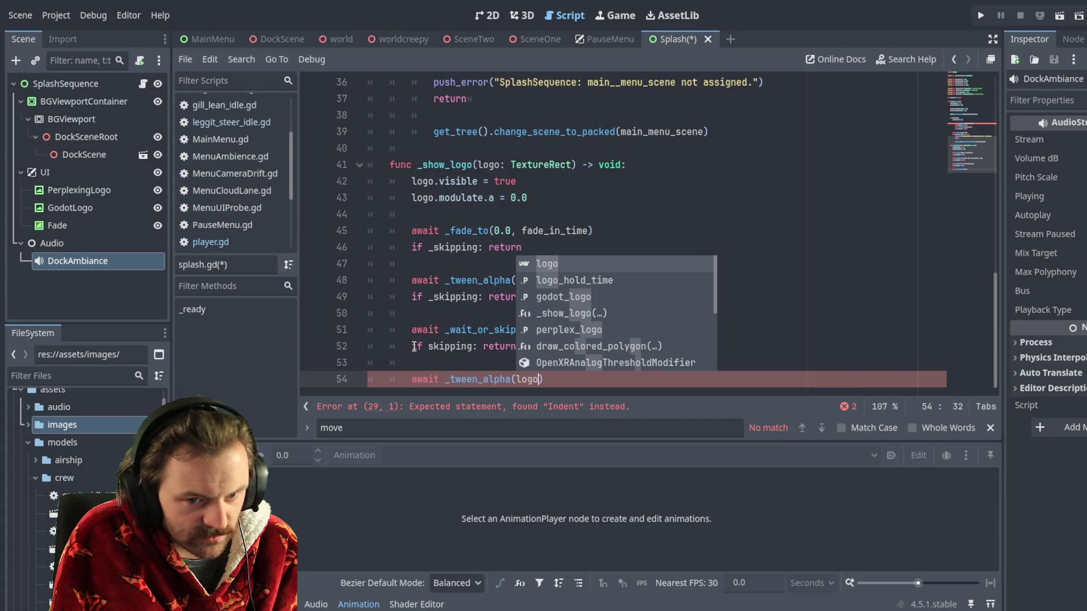
pyautogui.write(', 0.0')
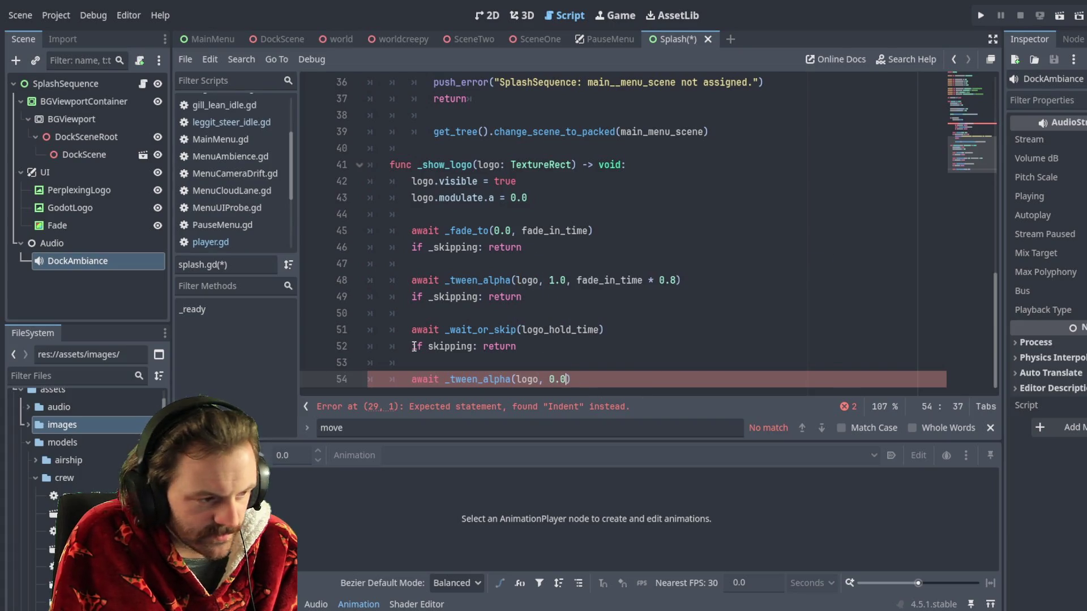
pyautogui.write(', da')
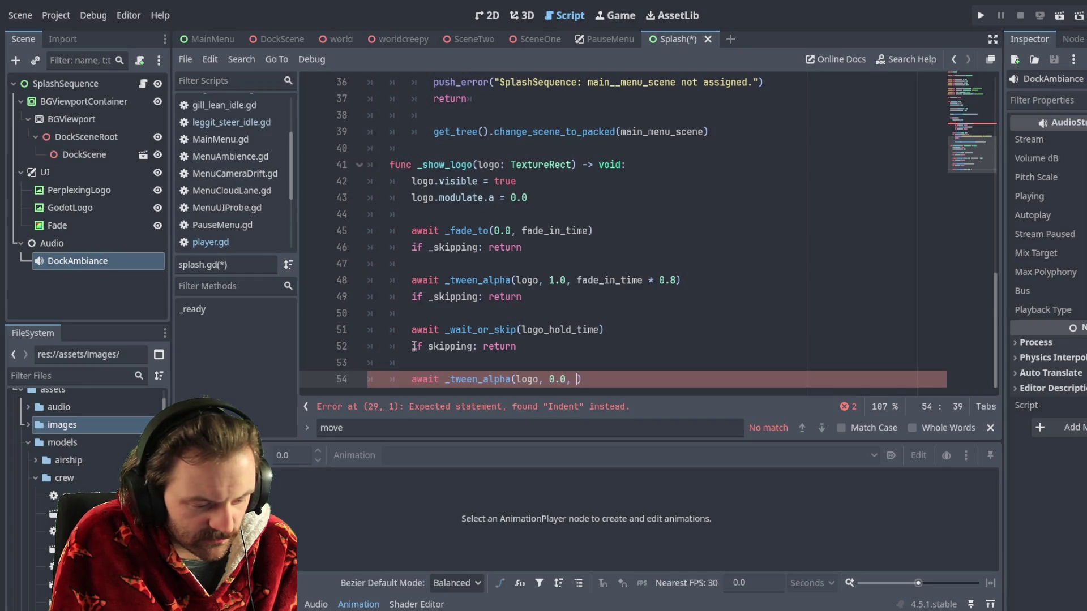
# Give the fade-out _tween_alpha call duration fade_out_time * 0.8 and add 'if _skipping: return' below it.
pyautogui.press('BackSpace')
pyautogui.press('BackSpace')
pyautogui.write('fade')
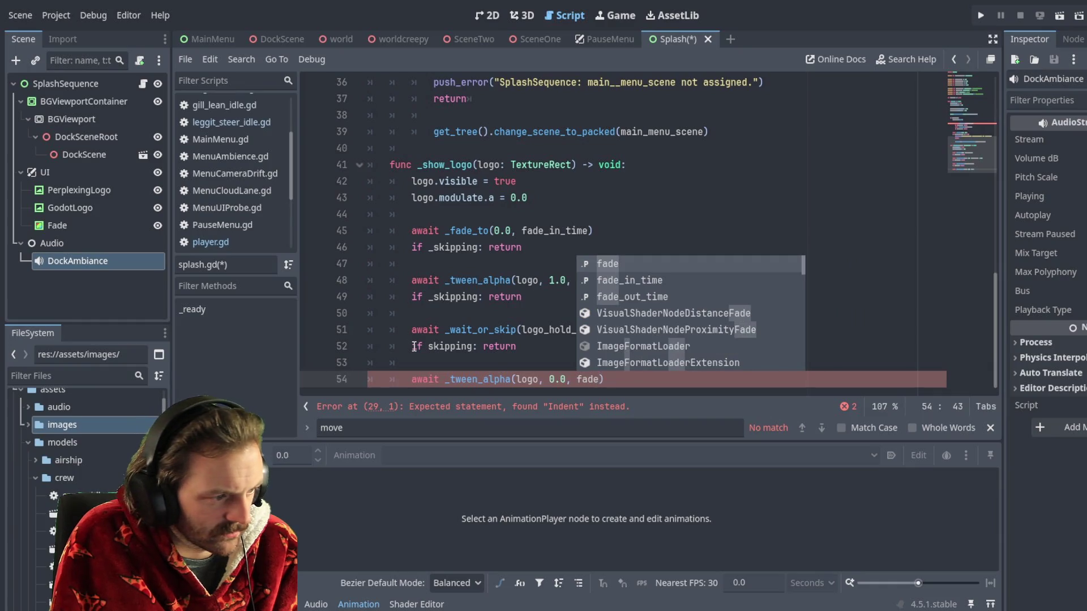
pyautogui.write('_out_')
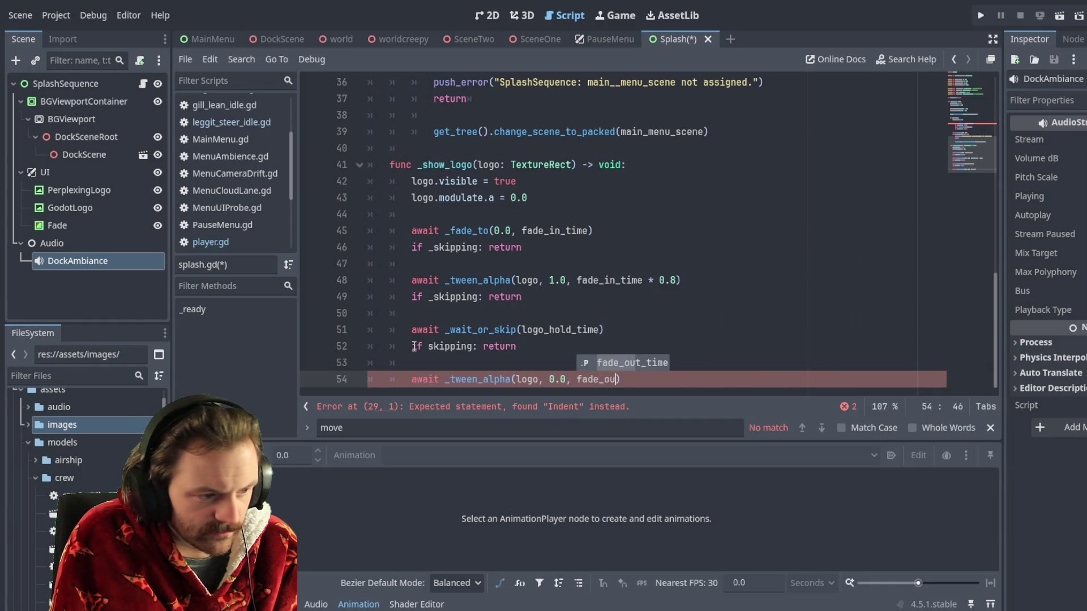
pyautogui.write('time')
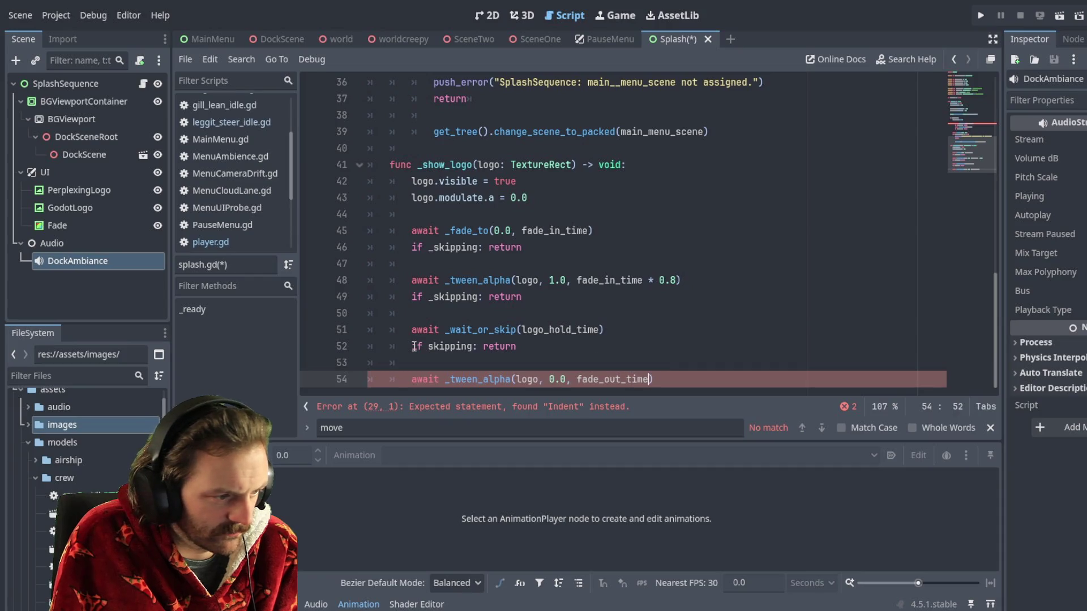
pyautogui.write(' *')
pyautogui.write(' 0.8')
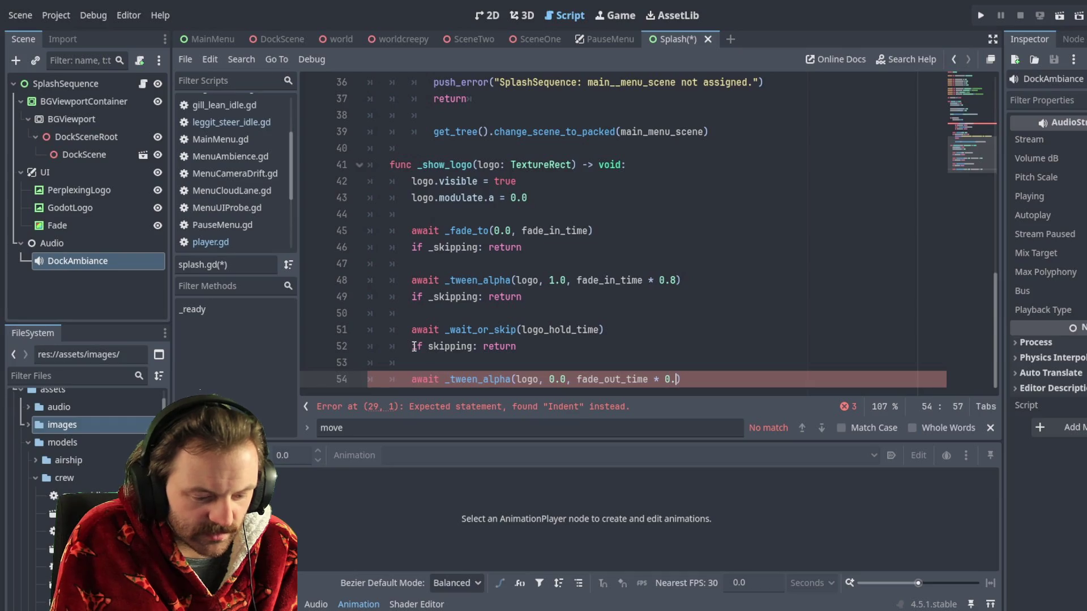
pyautogui.press('End')
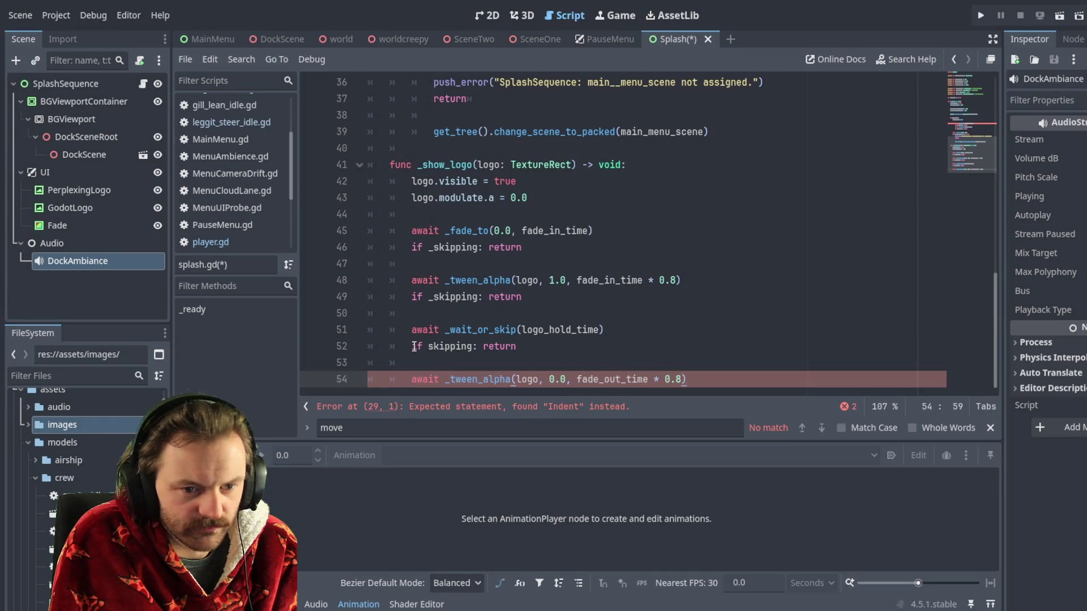
pyautogui.press('Return')
pyautogui.write('if skipping')
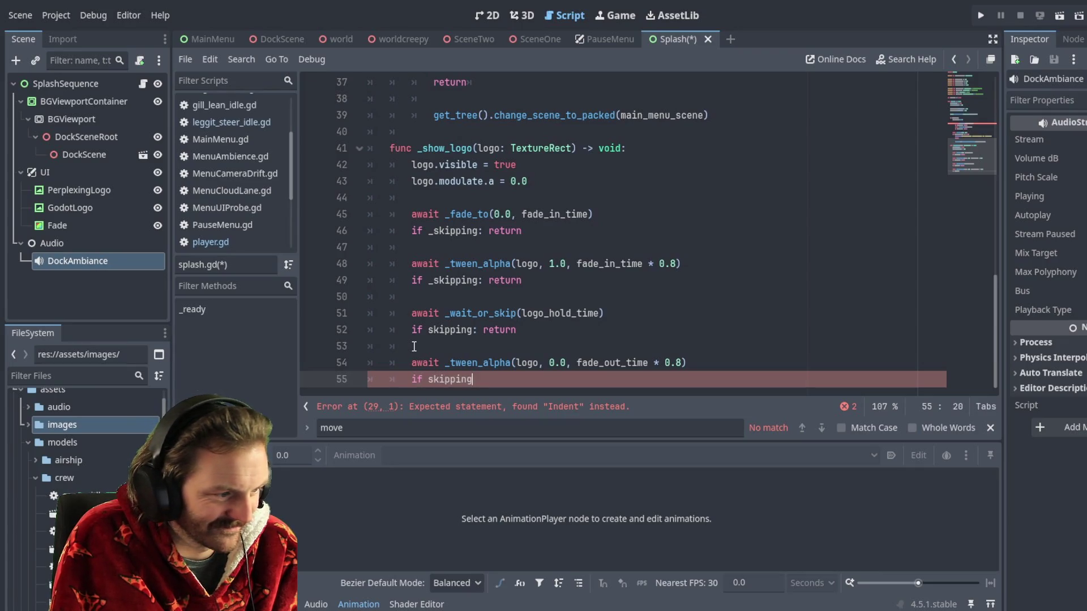
pyautogui.press('BackSpace')
pyautogui.press('BackSpace')
pyautogui.press('BackSpace')
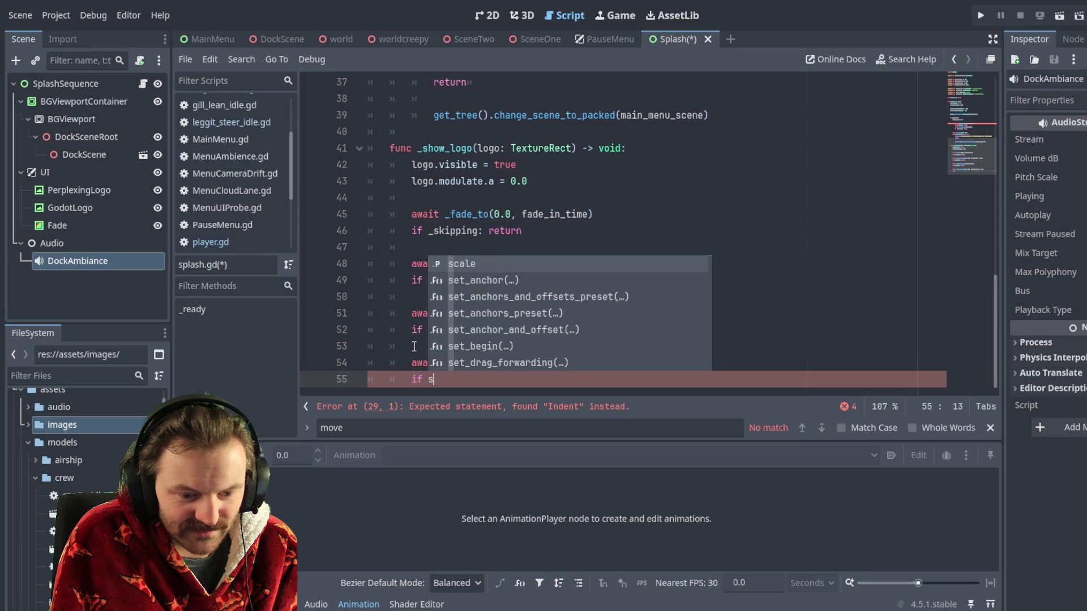
pyautogui.press('BackSpace')
pyautogui.write('_skipping:')
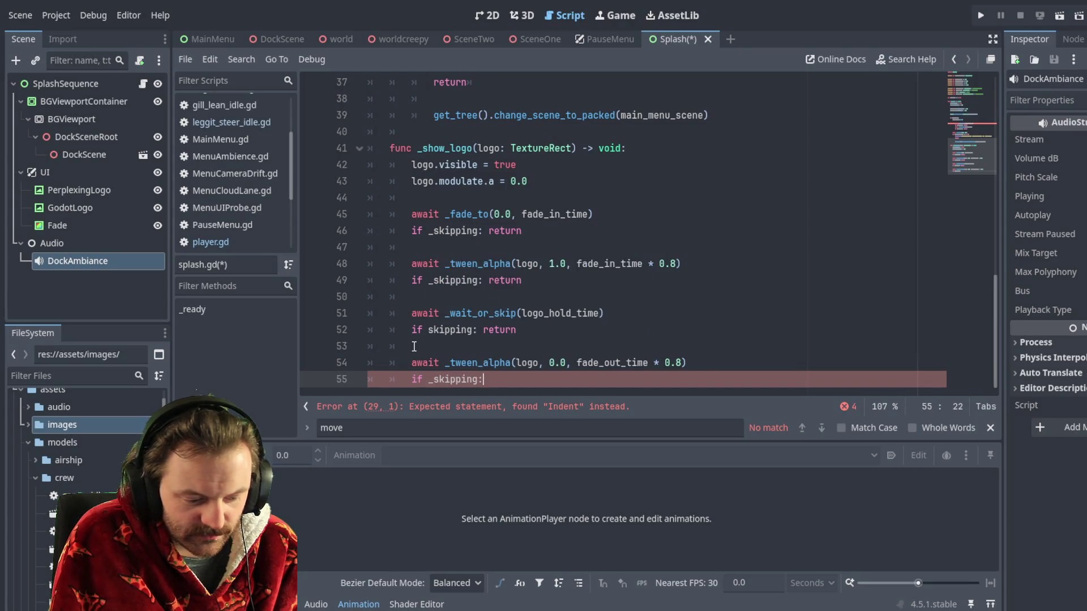
pyautogui.write('return')
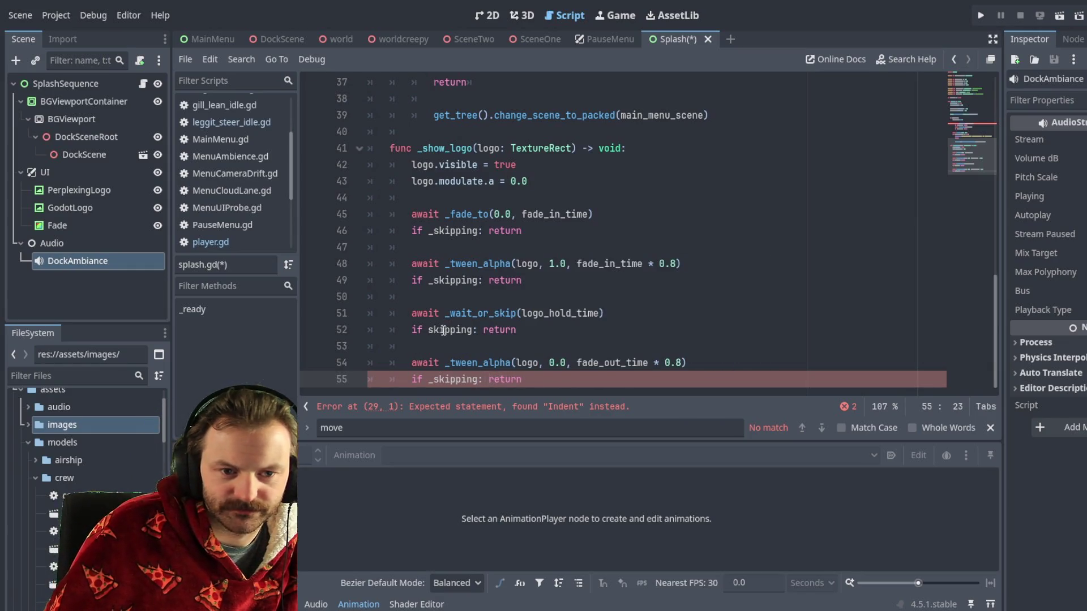
# Correct 'skipping' to '_skipping' on line 52 and begin 'await _fade_to(1.0, fade_out_time)'.
pyautogui.click(429, 329)
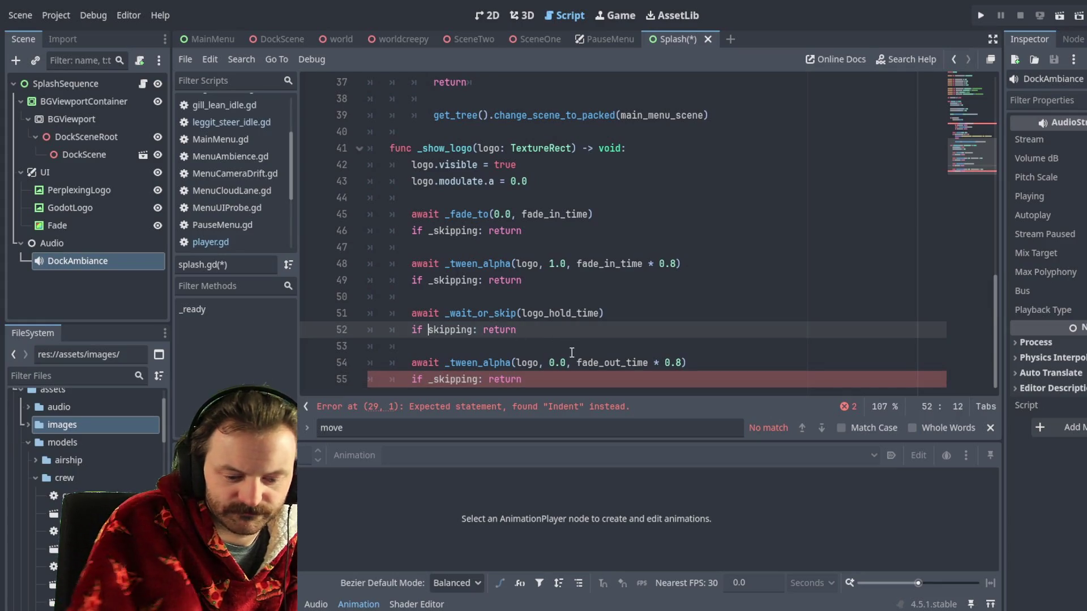
pyautogui.write('_')
pyautogui.click(560, 379)
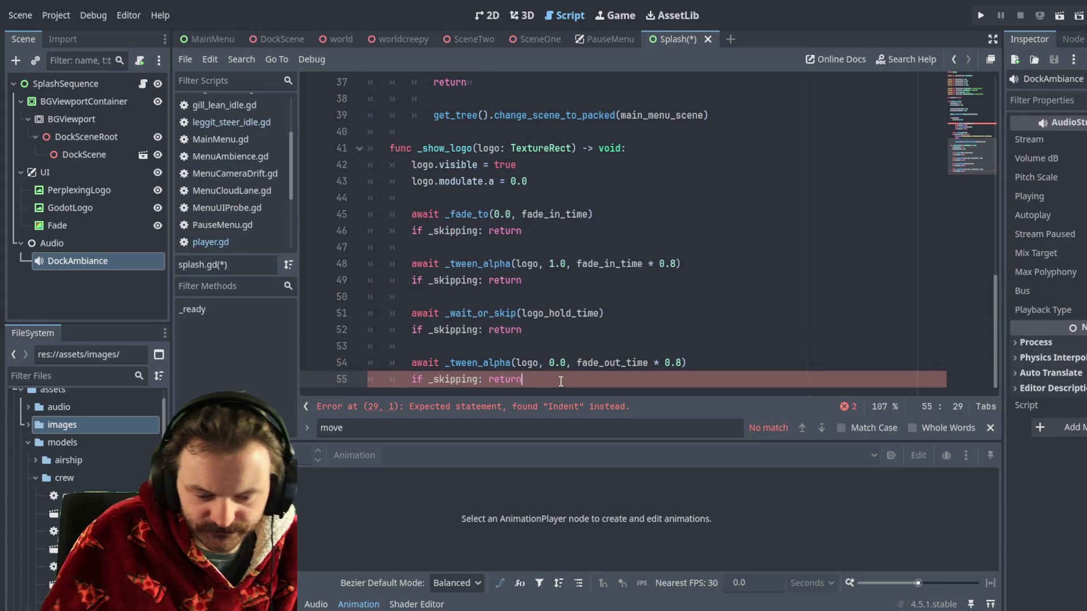
pyautogui.press('Return')
pyautogui.press('Return')
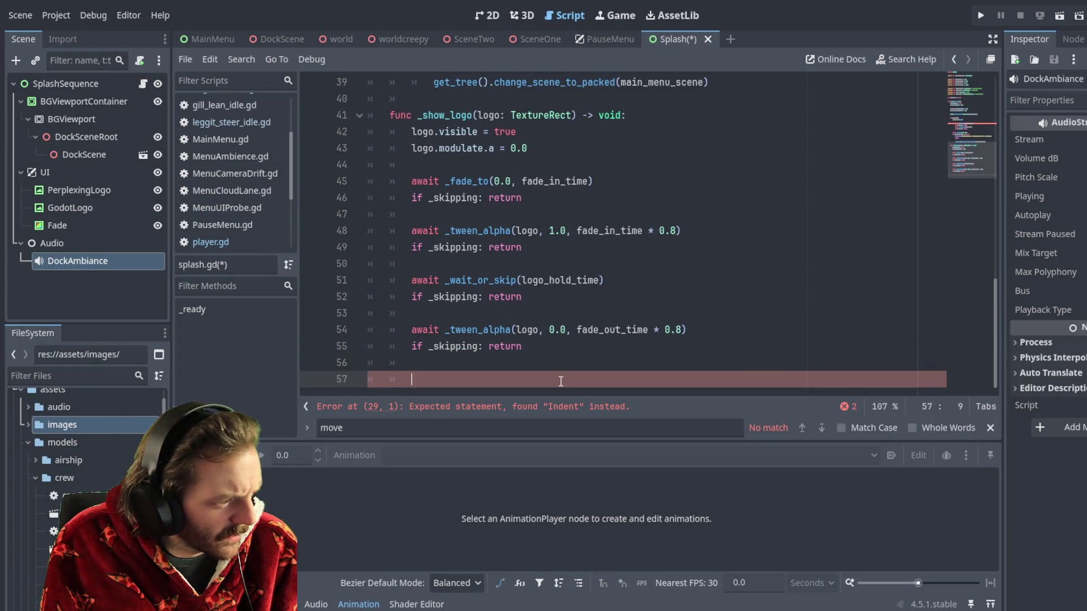
pyautogui.write('await')
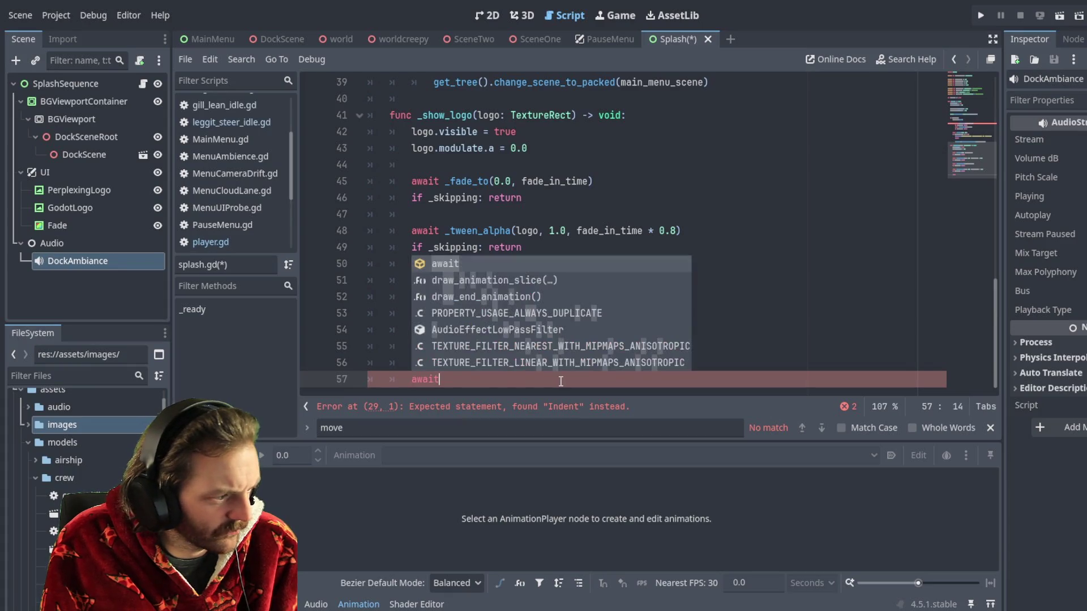
pyautogui.write(' _fade')
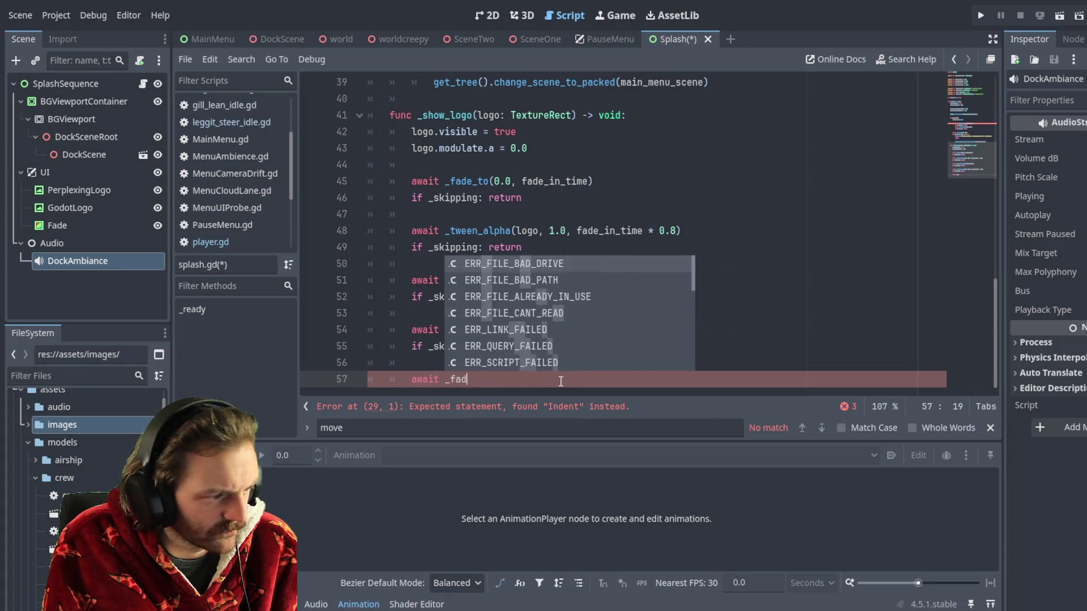
pyautogui.write('_to')
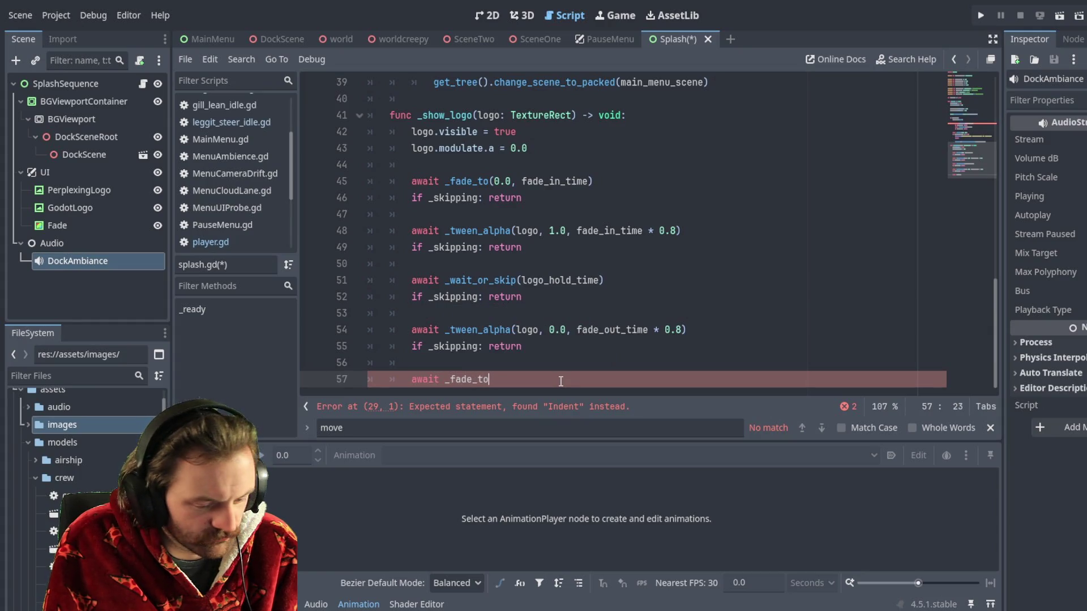
pyautogui.write('(1.0')
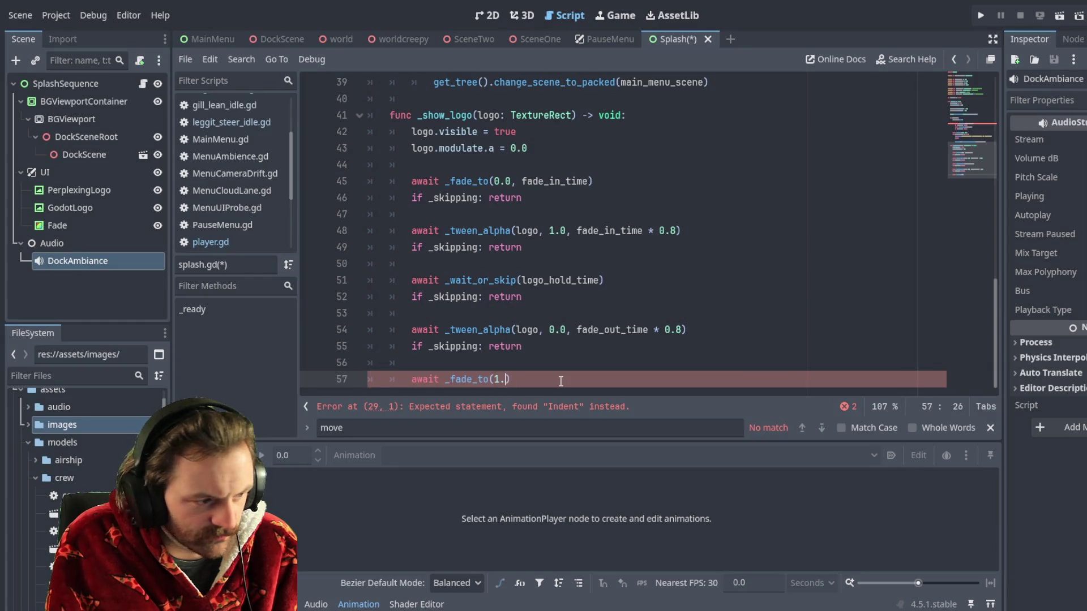
pyautogui.write(', fade_')
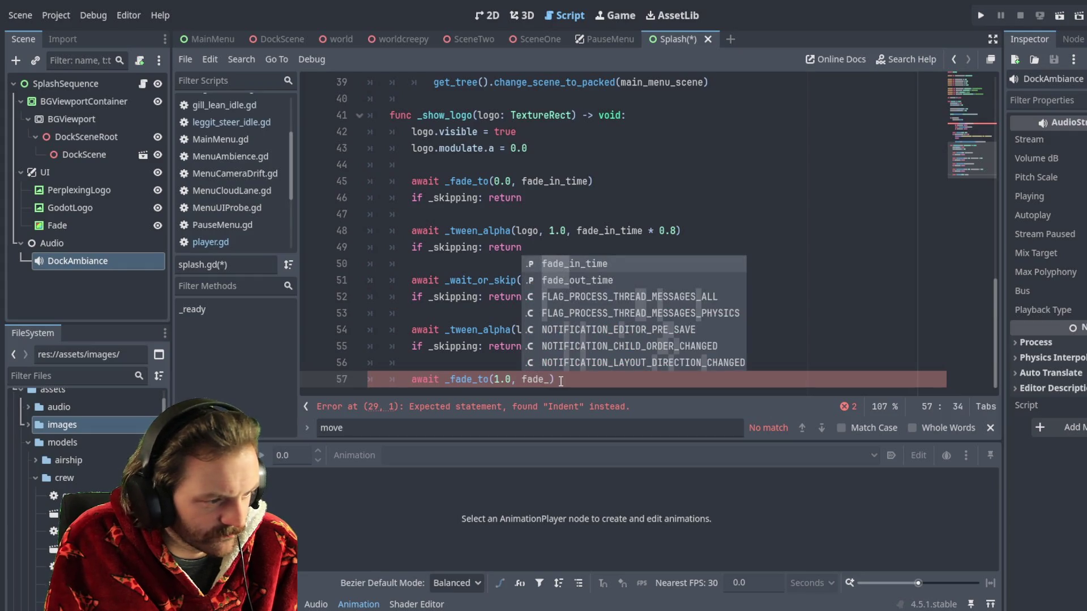
pyautogui.write('out')
pyautogui.write('_time')
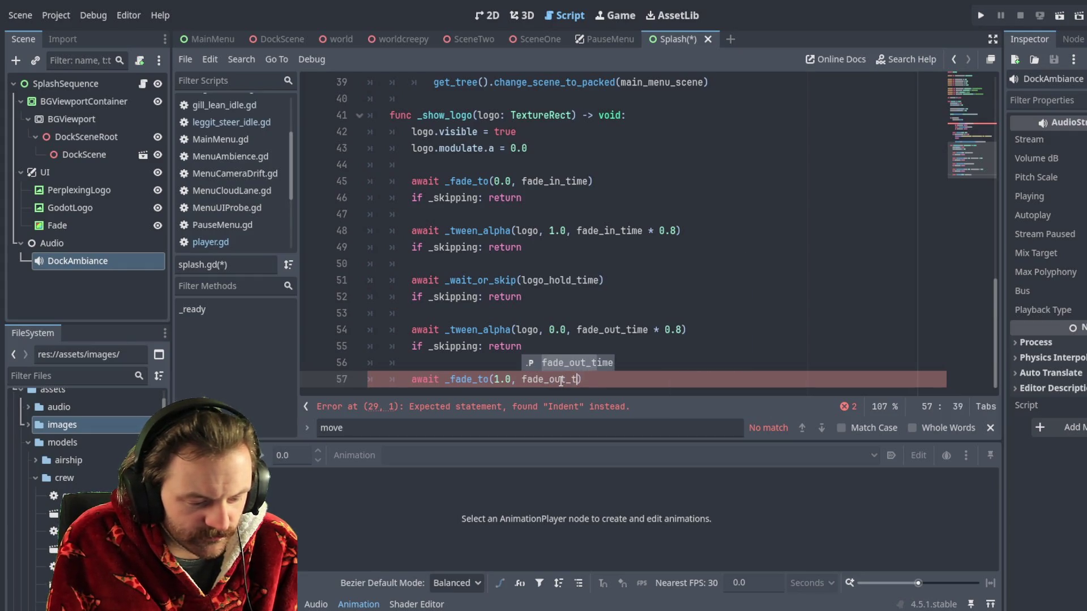
# Add an 'if _skilping: return' skip check under the fade-to-black call.
pyautogui.press('End')
pyautogui.press('Return')
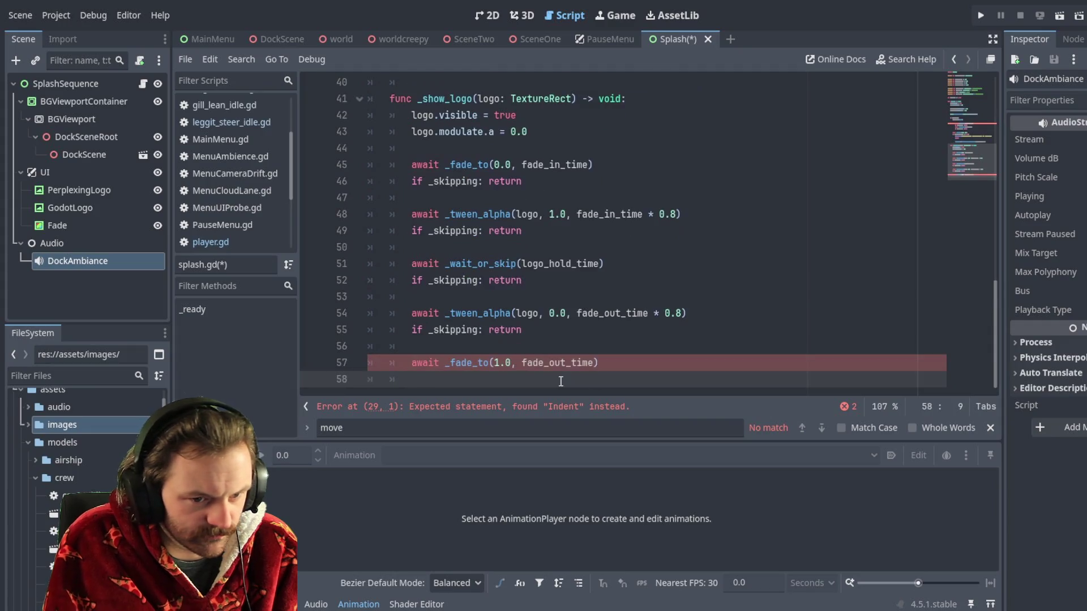
pyautogui.write('if _skil')
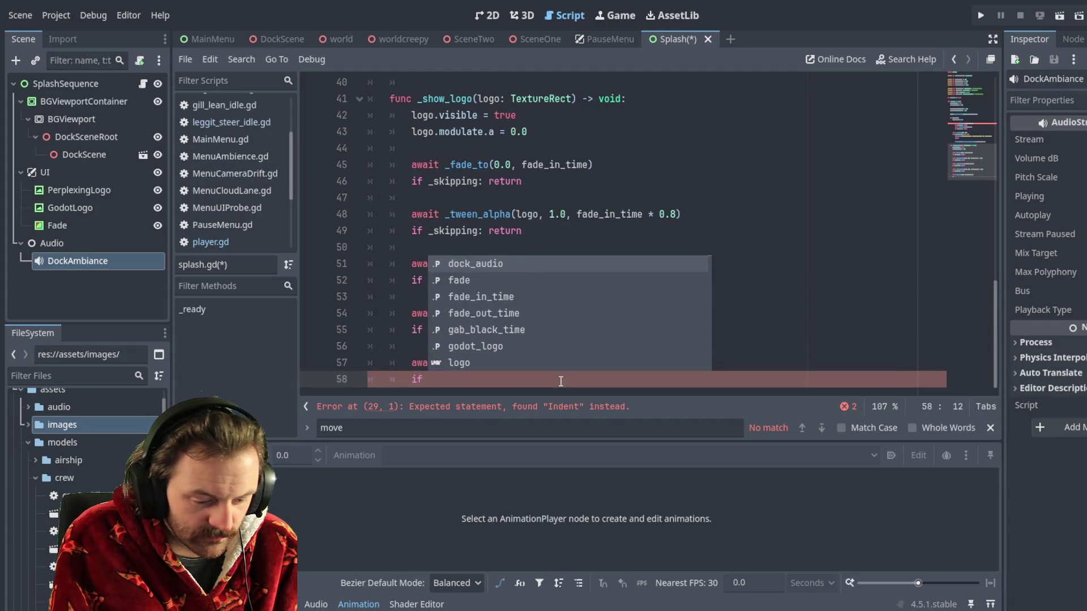
pyautogui.write('ping')
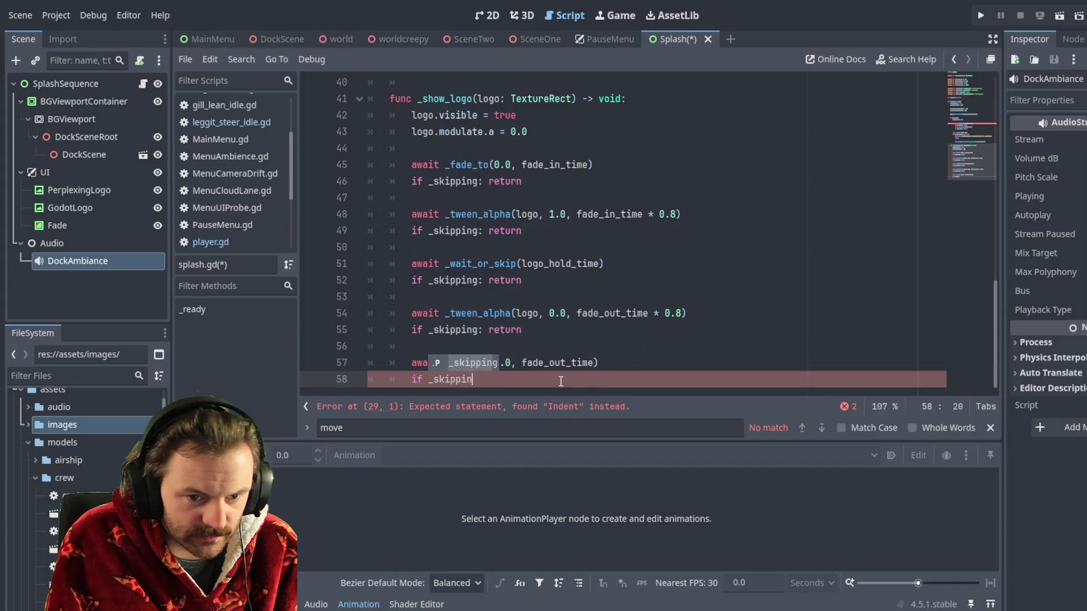
pyautogui.write(': return')
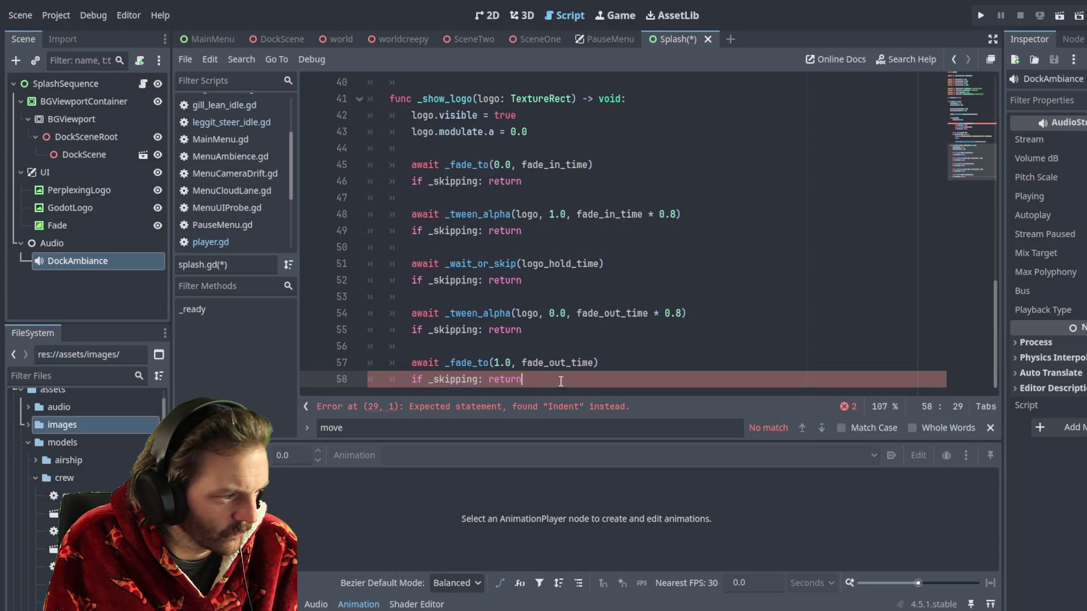
pyautogui.press('Return')
pyautogui.press('Return')
# Add 'await _wait_or_skip(gap_black_time)' and start a new top-level 'func' line below it.
pyautogui.write('await')
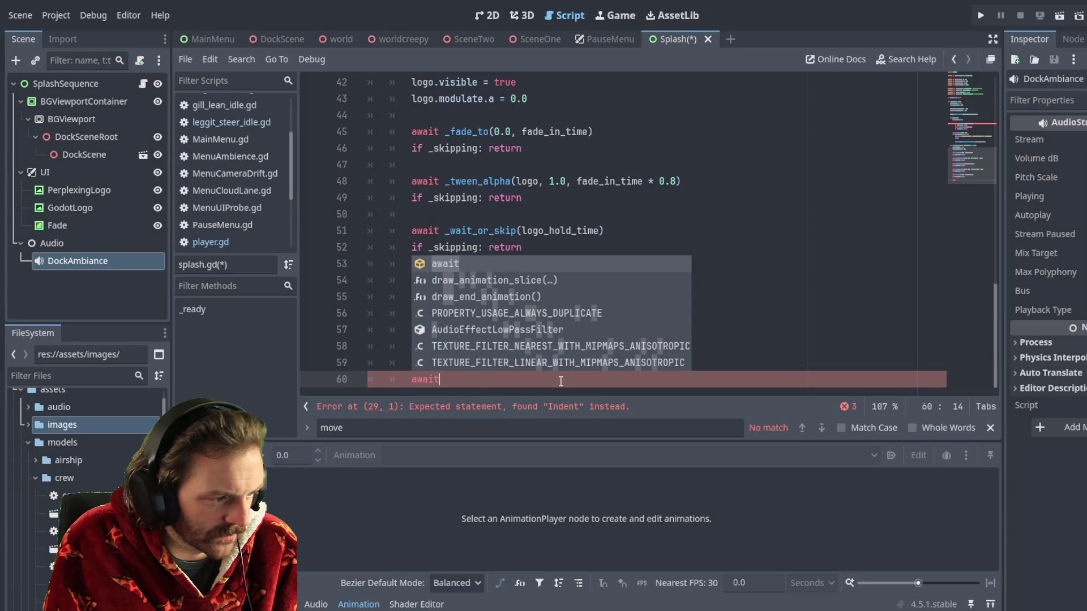
pyautogui.write(' _wait')
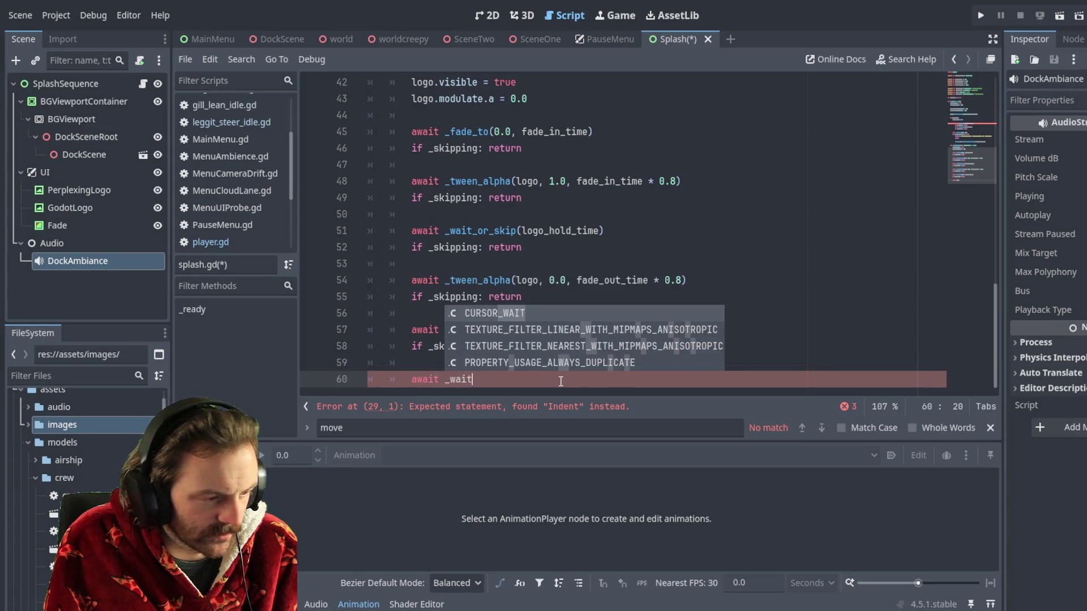
pyautogui.write('_')
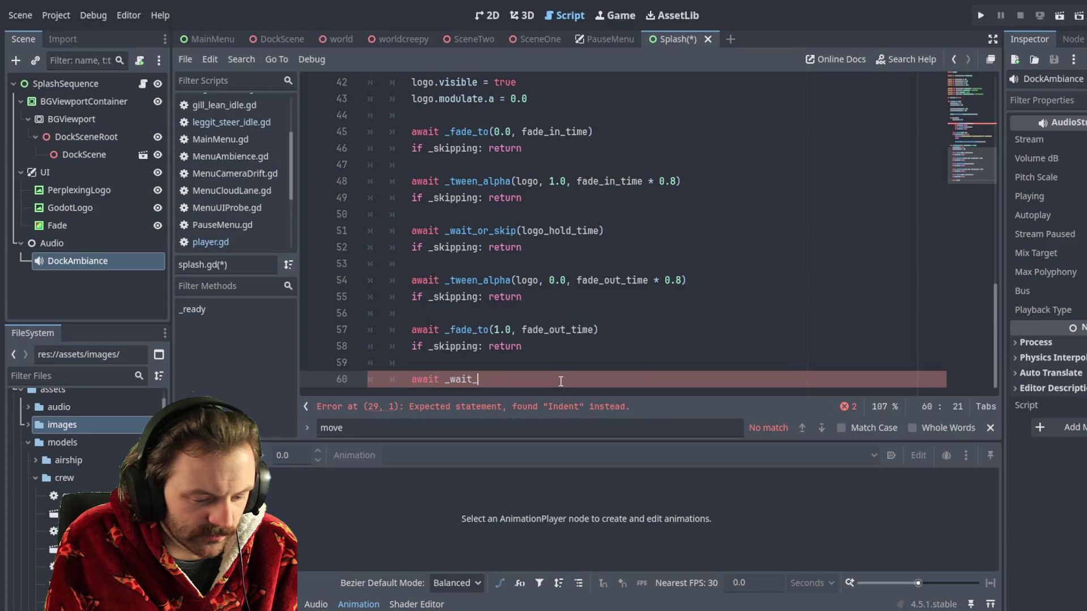
pyautogui.write('or_ski')
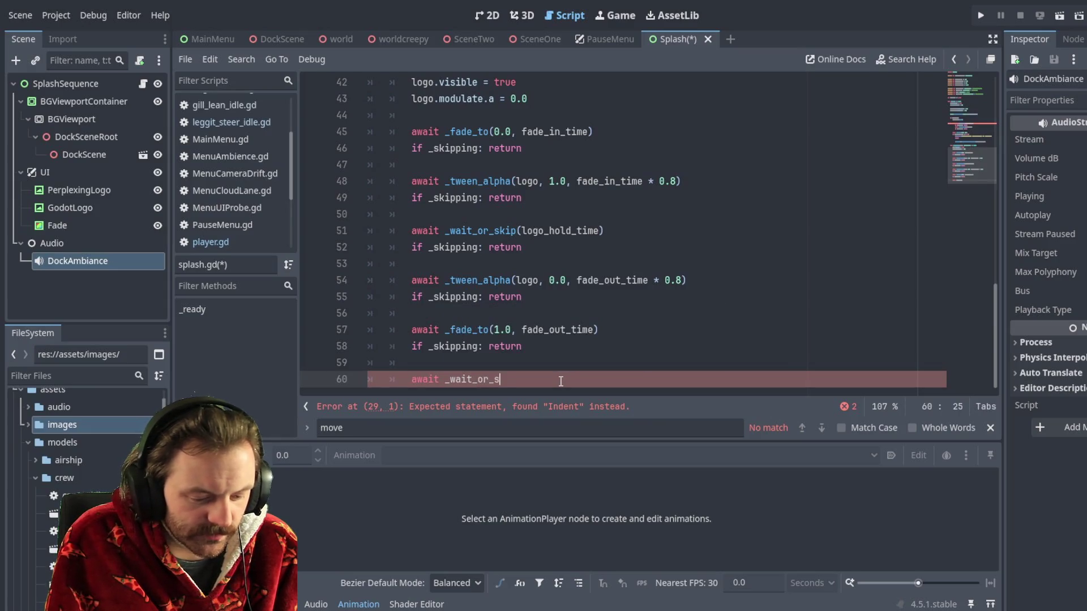
pyautogui.write('p')
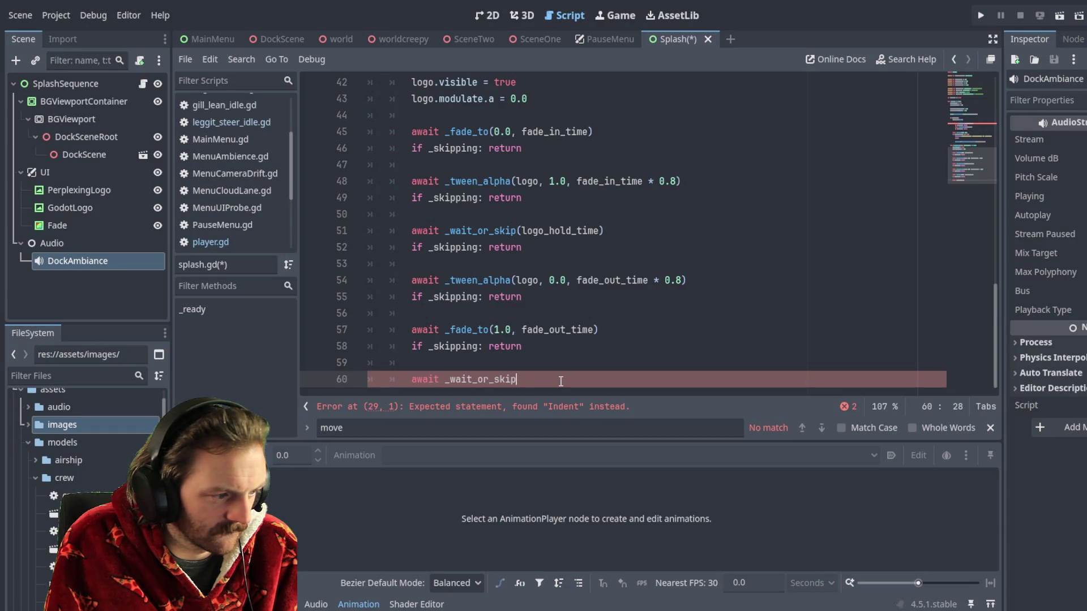
pyautogui.write('(gap')
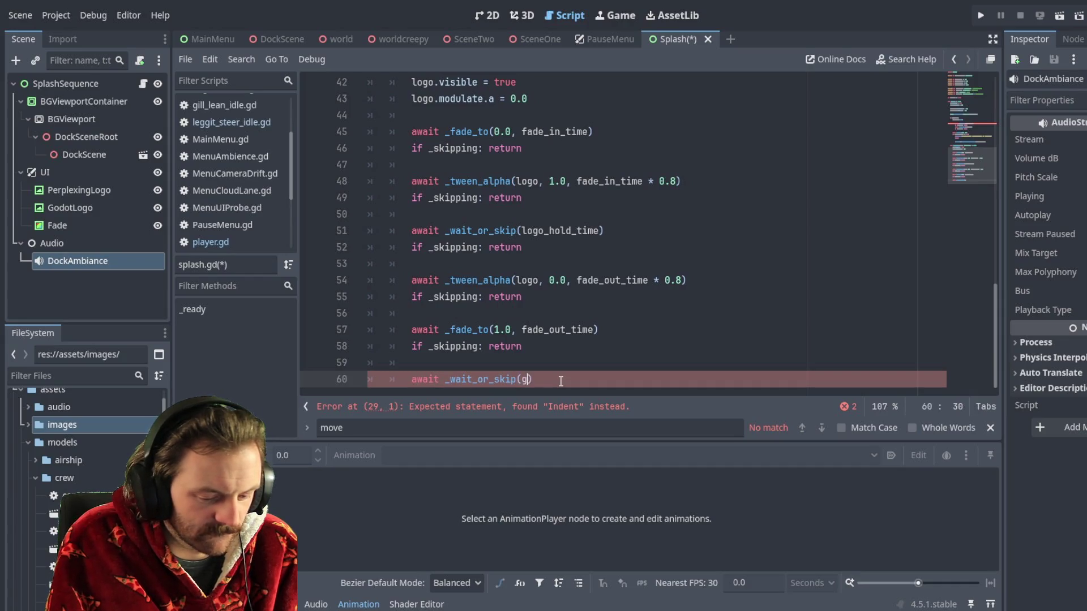
pyautogui.write('_black_')
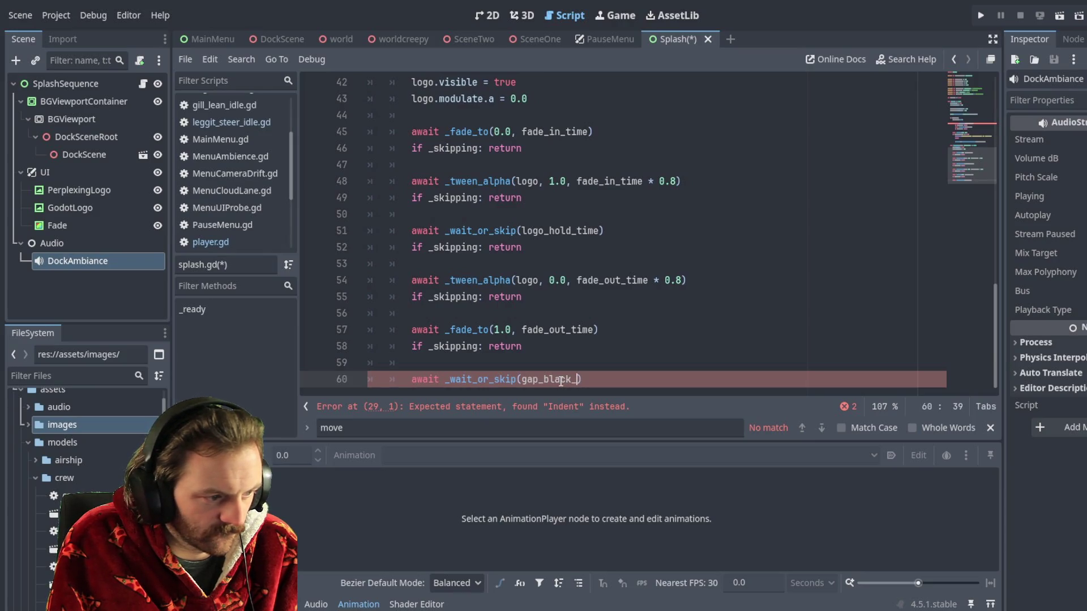
pyautogui.write('time')
pyautogui.press('End')
pyautogui.press('Return')
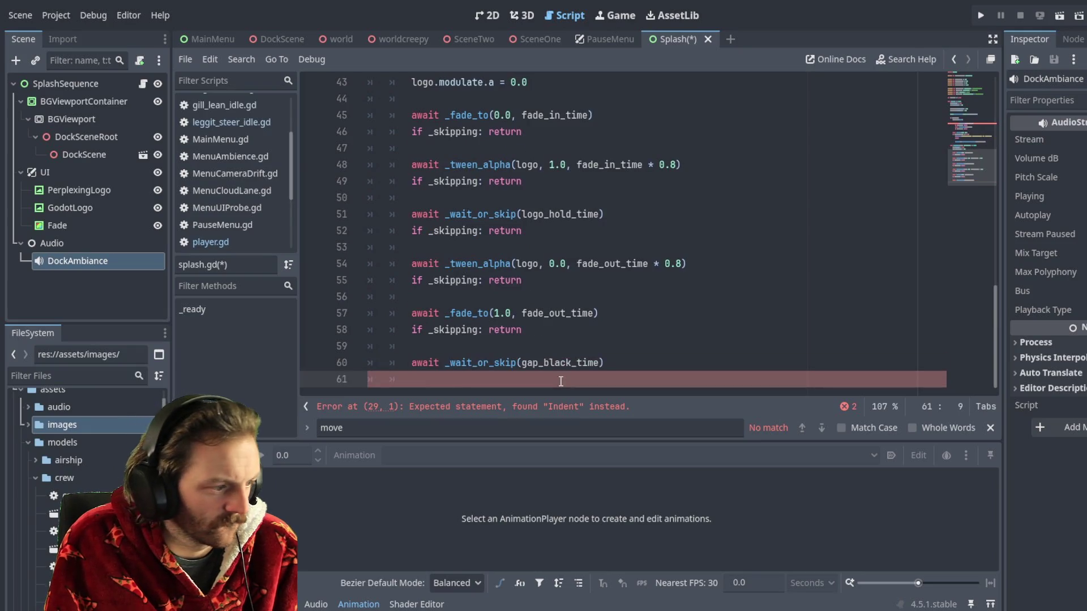
pyautogui.press('Return')
pyautogui.press('BackSpace')
pyautogui.write('func')
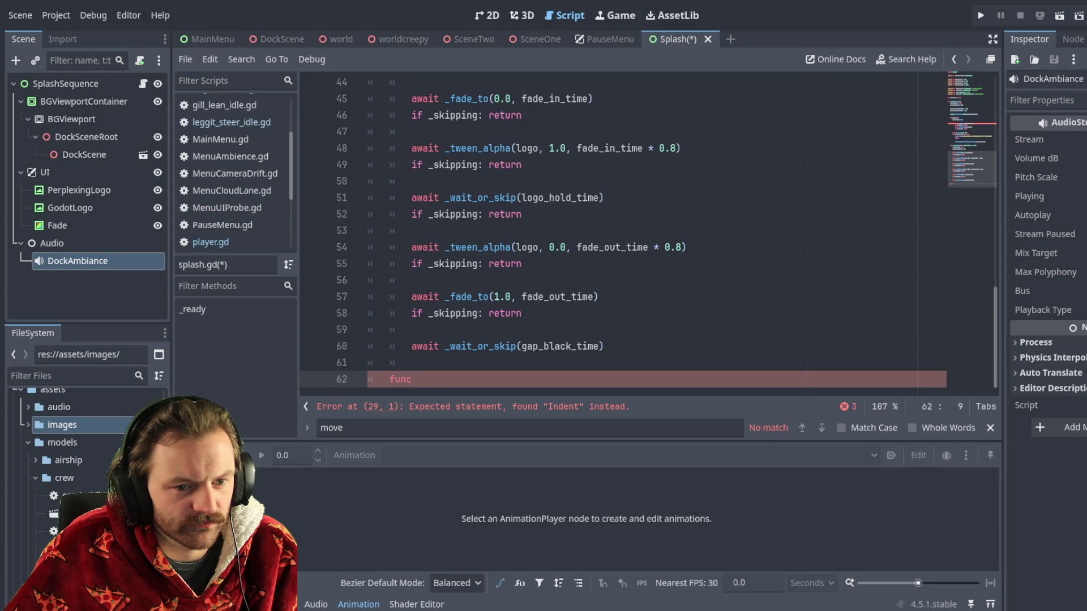
# Declare '_fade_to(target_alpha:float, duration: float) -> void:' with body starting 'var tween := create_tween()'.
pyautogui.write('_')
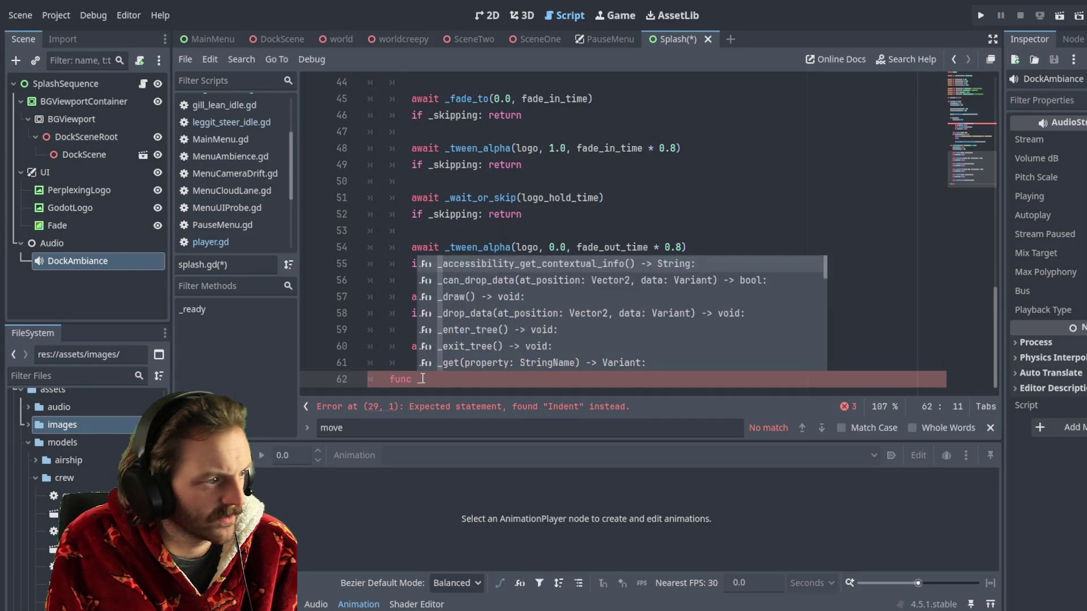
pyautogui.write('oade_')
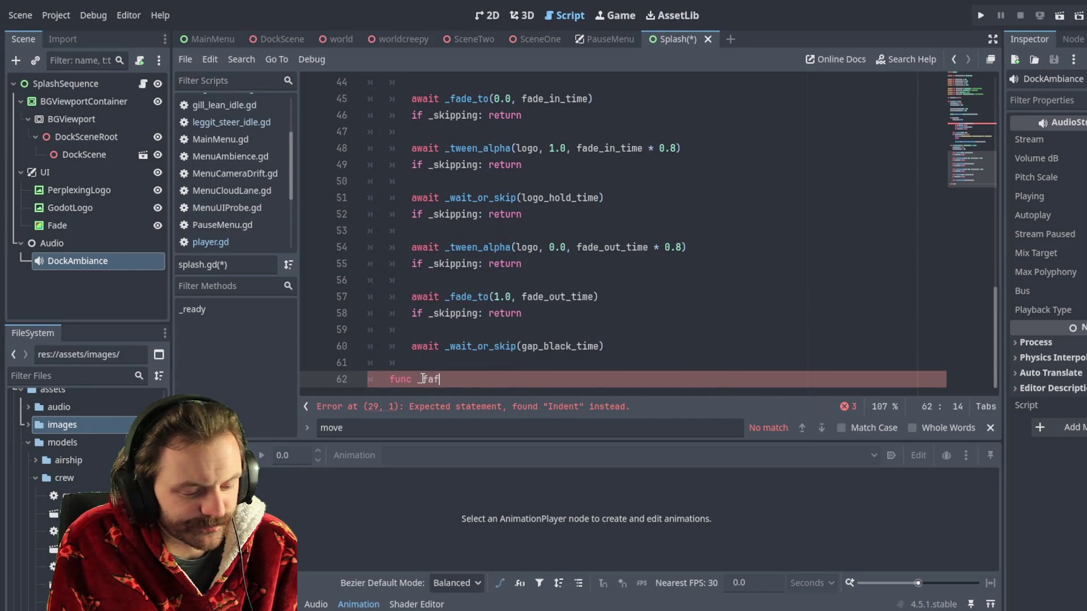
pyautogui.write('to')
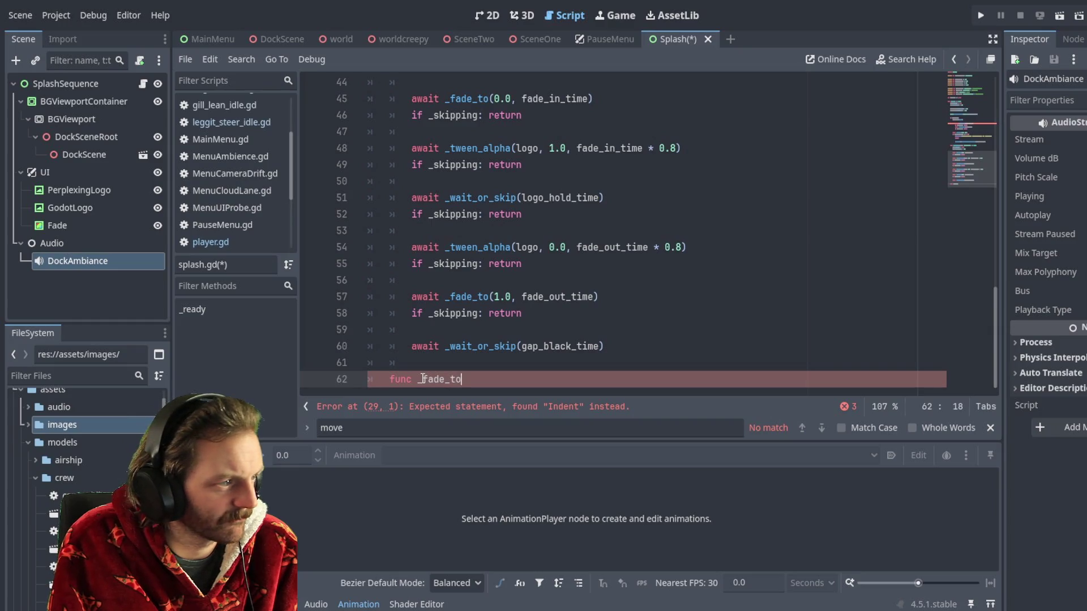
pyautogui.write('(target')
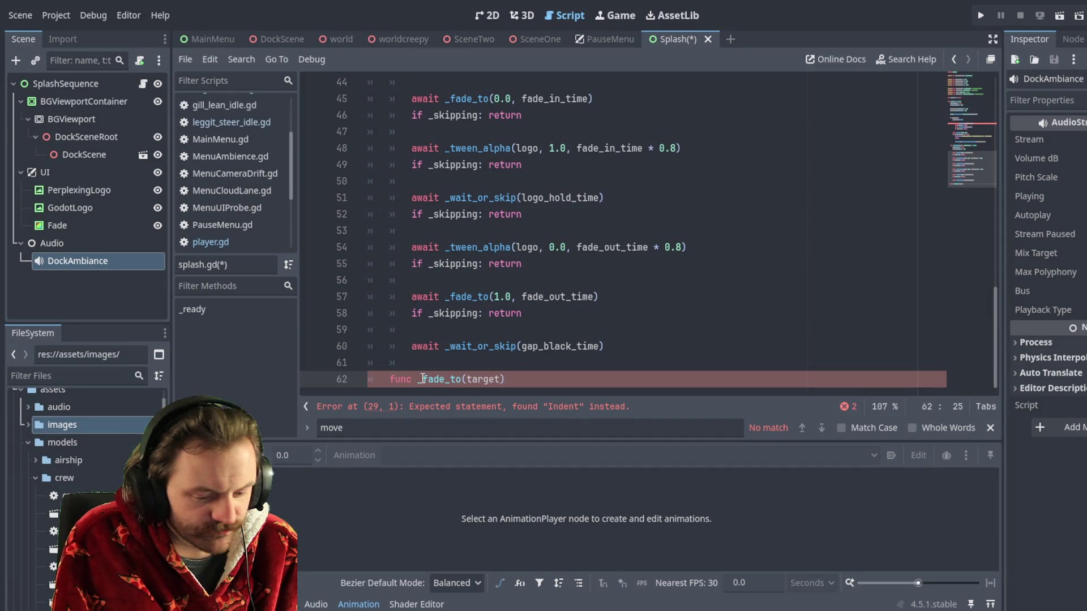
pyautogui.write('_alpha')
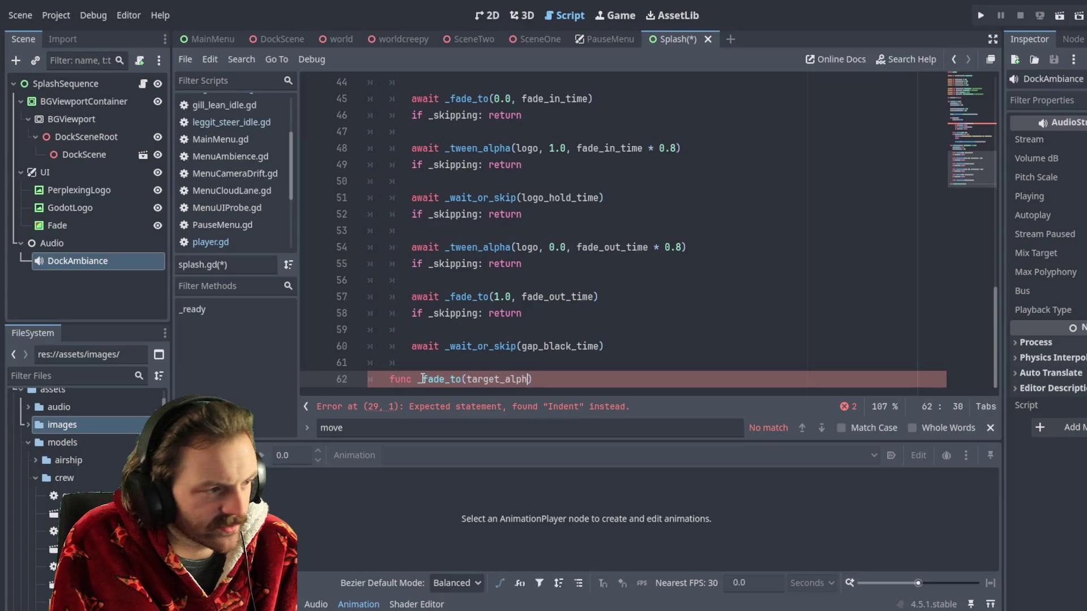
pyautogui.write(':float')
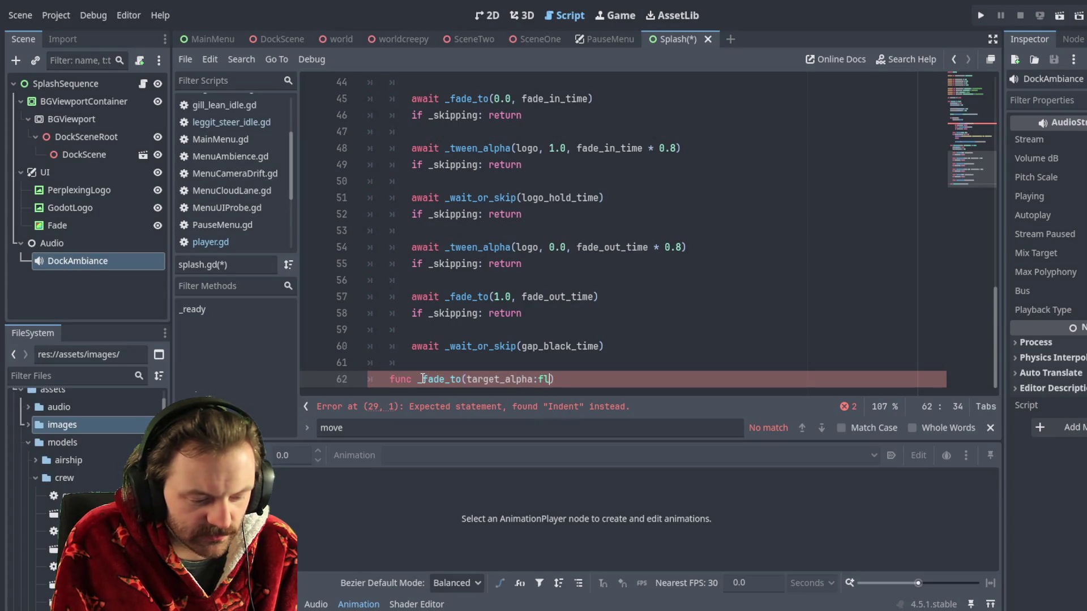
pyautogui.write(', duration')
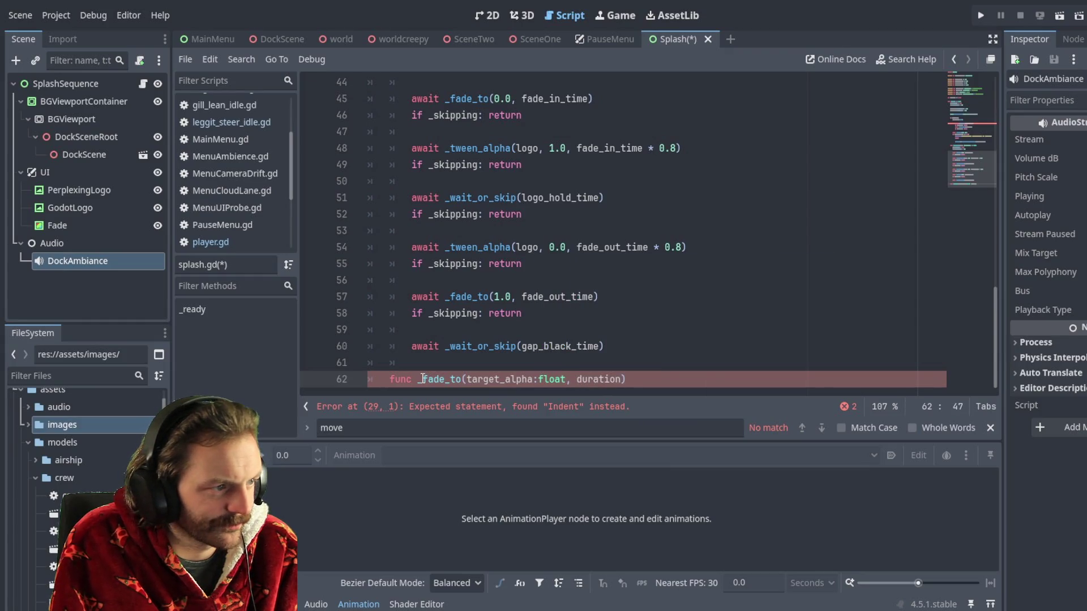
pyautogui.write(':')
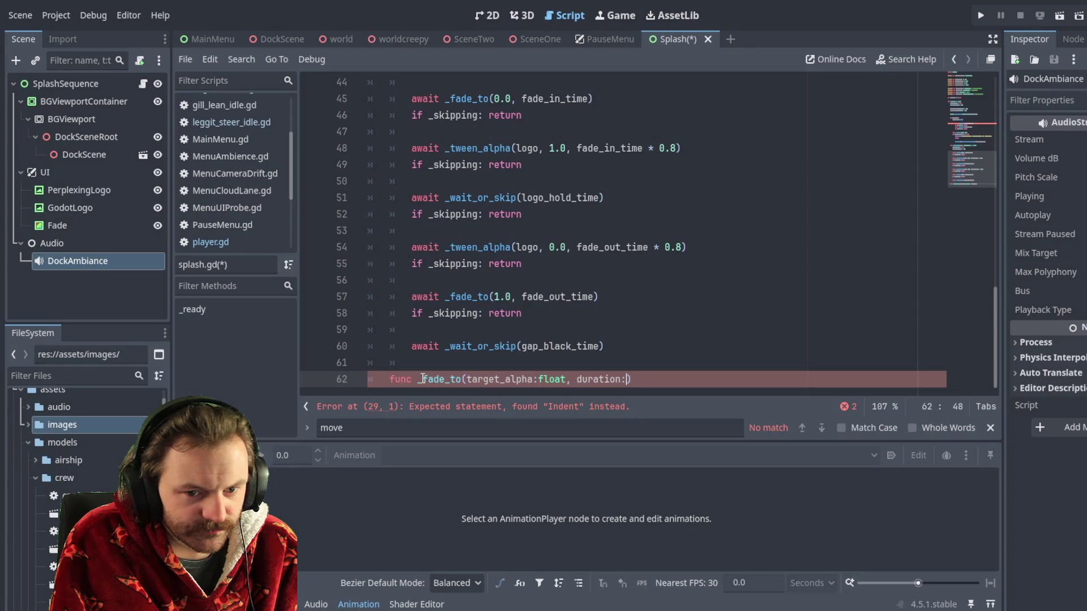
pyautogui.write(' float)')
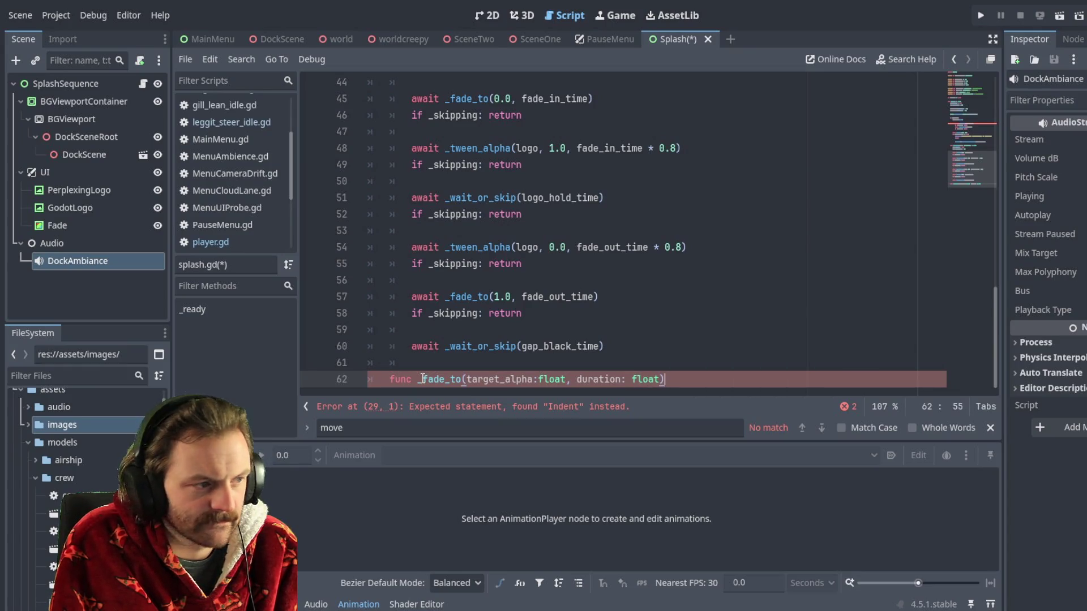
pyautogui.press('Return')
pyautogui.press('BackSpace')
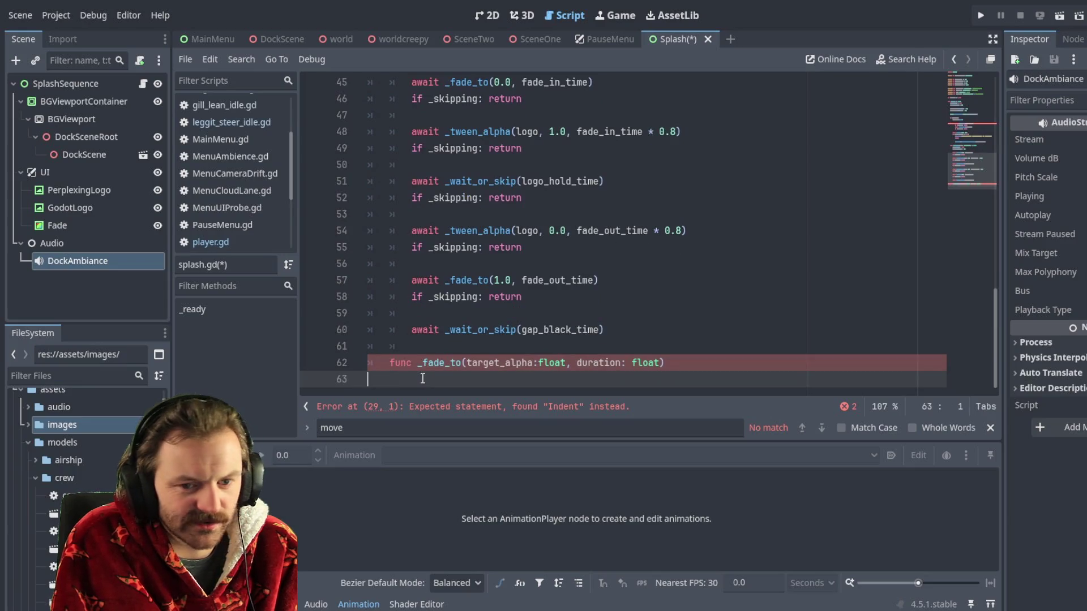
pyautogui.press('BackSpace')
pyautogui.write('-> void')
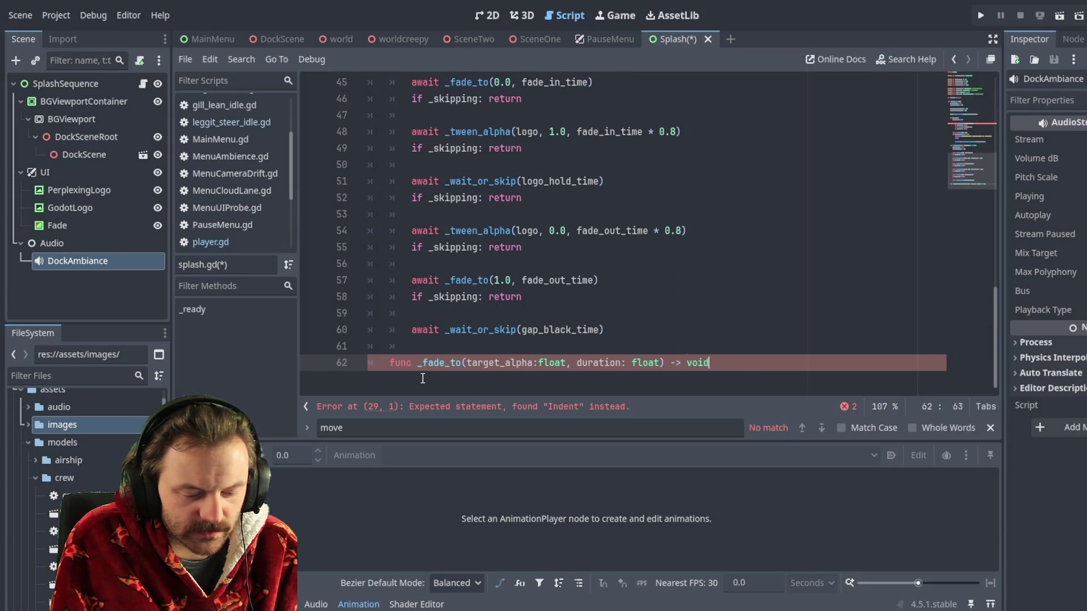
pyautogui.write(':')
pyautogui.press('Return')
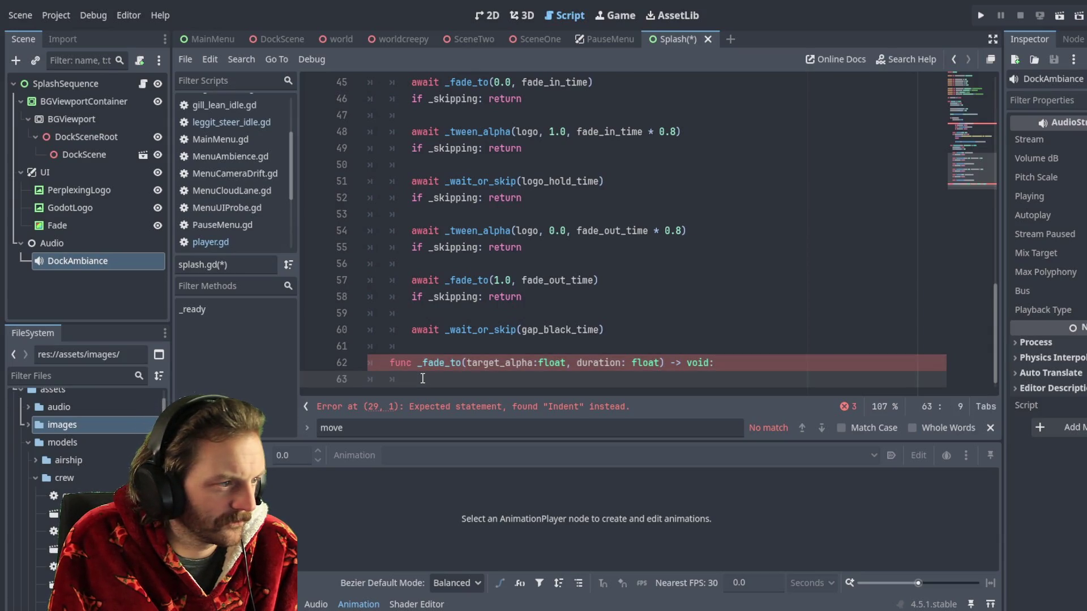
pyautogui.write('var tw')
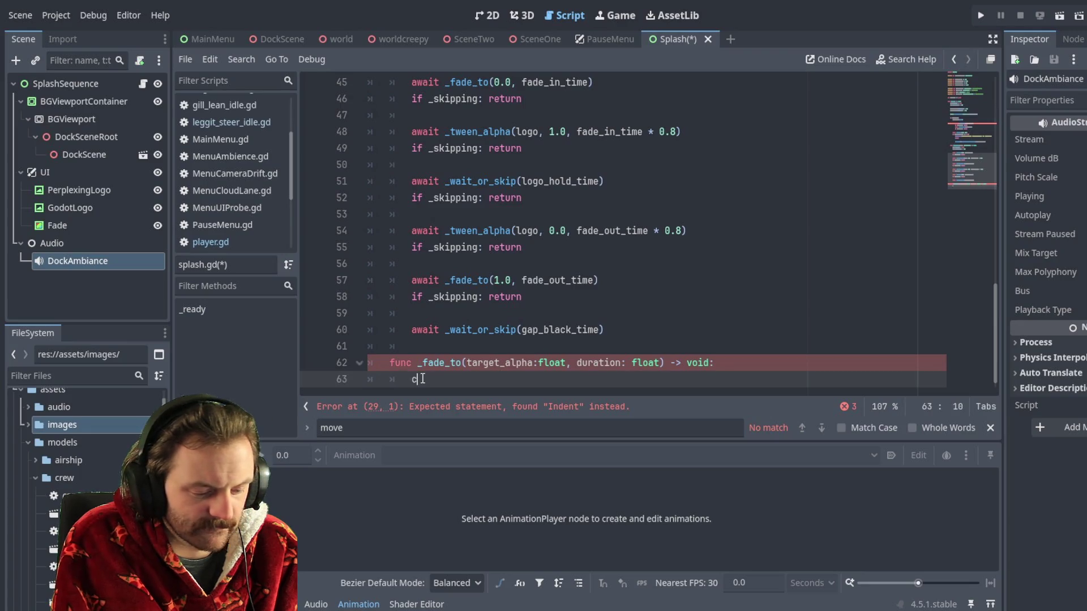
pyautogui.write('een')
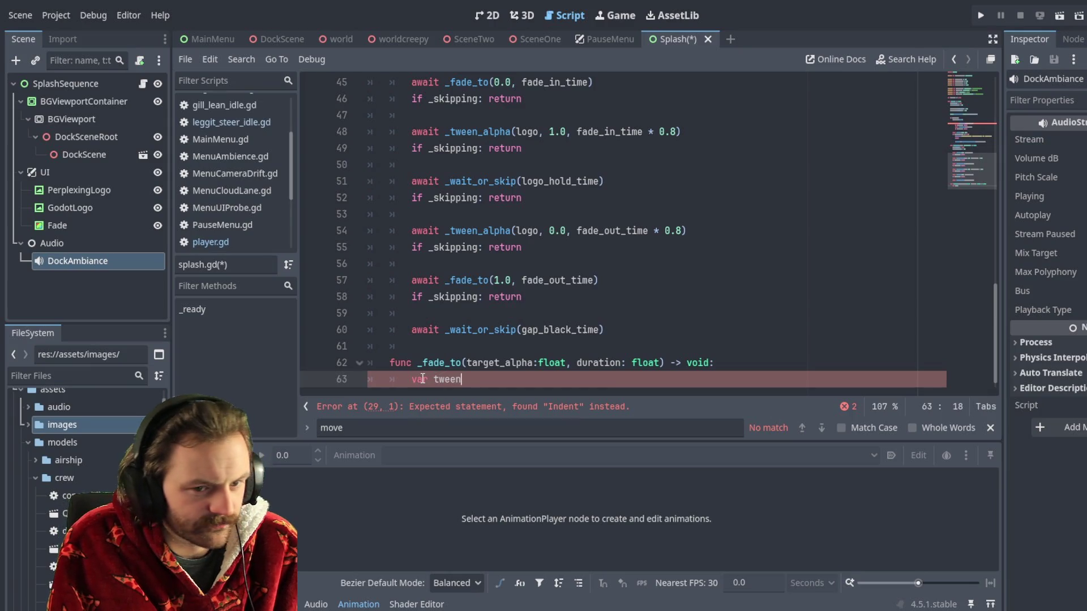
pyautogui.write(' :=')
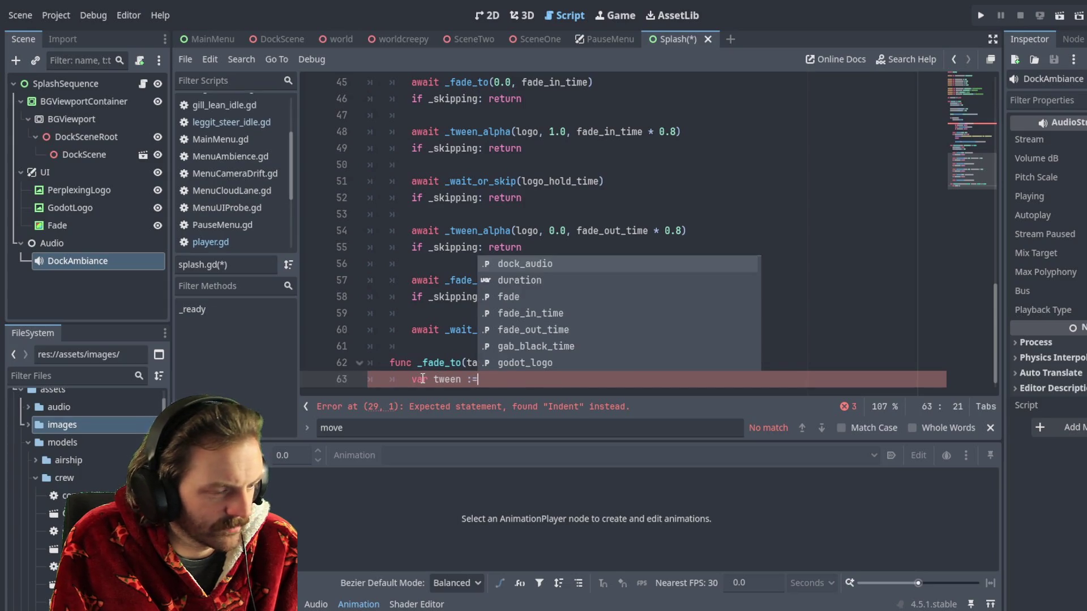
pyautogui.write(' create')
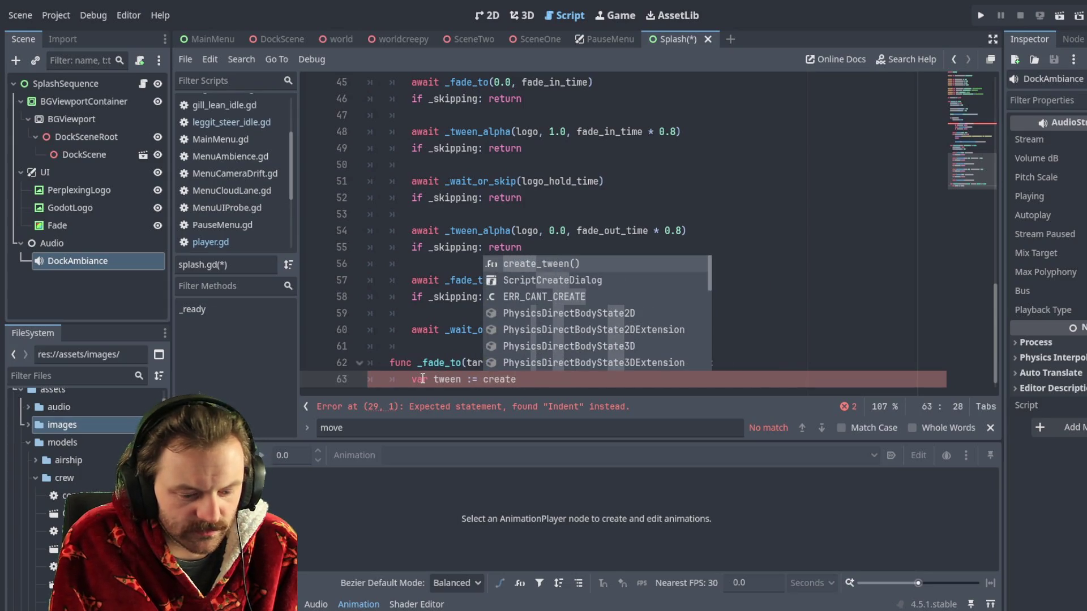
pyautogui.write('_')
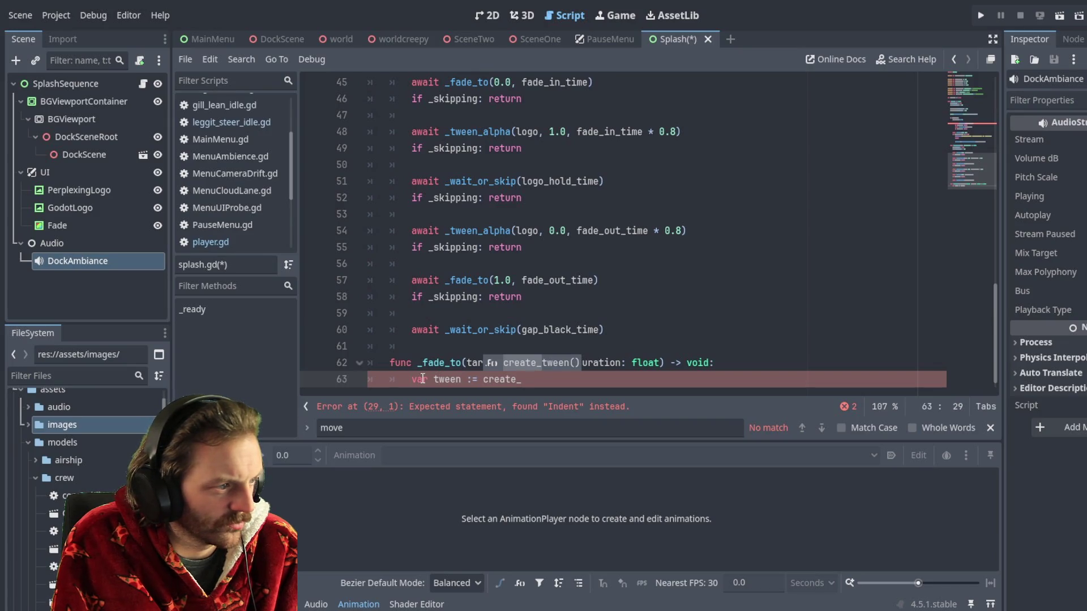
pyautogui.write('tween(')
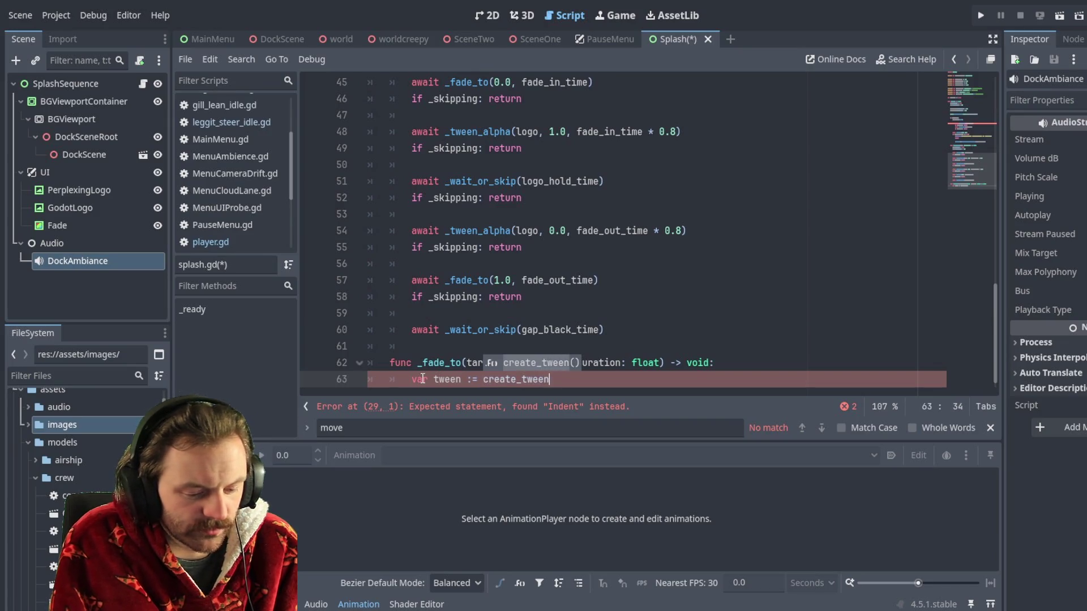
pyautogui.press('Return')
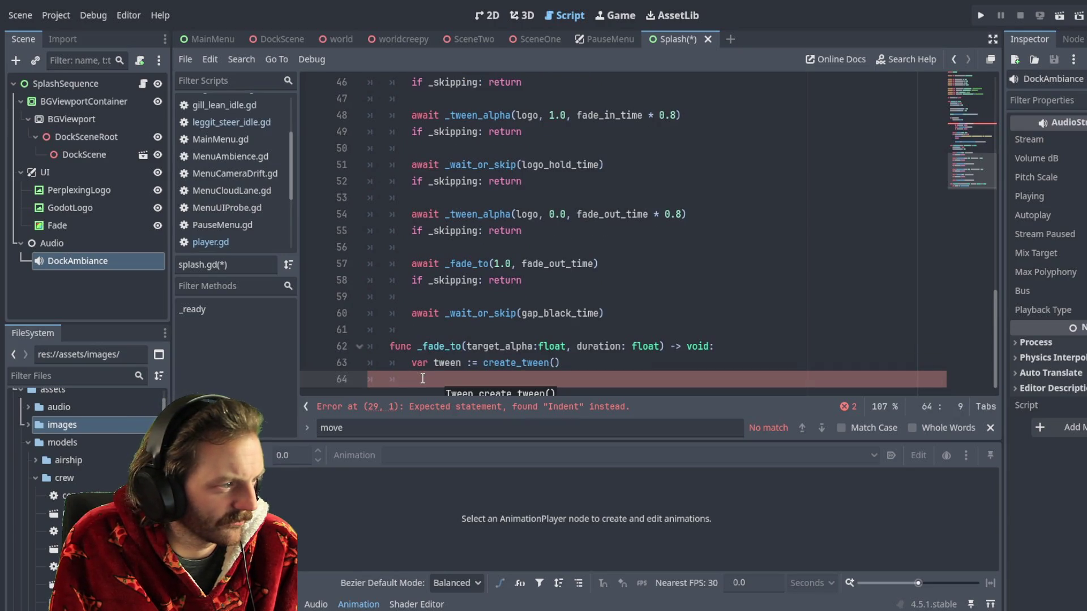
# Set the tween's transition to Tween.TRANS_SINE and its easing to Tween.EASE_IN_OUT.
pyautogui.write('tween')
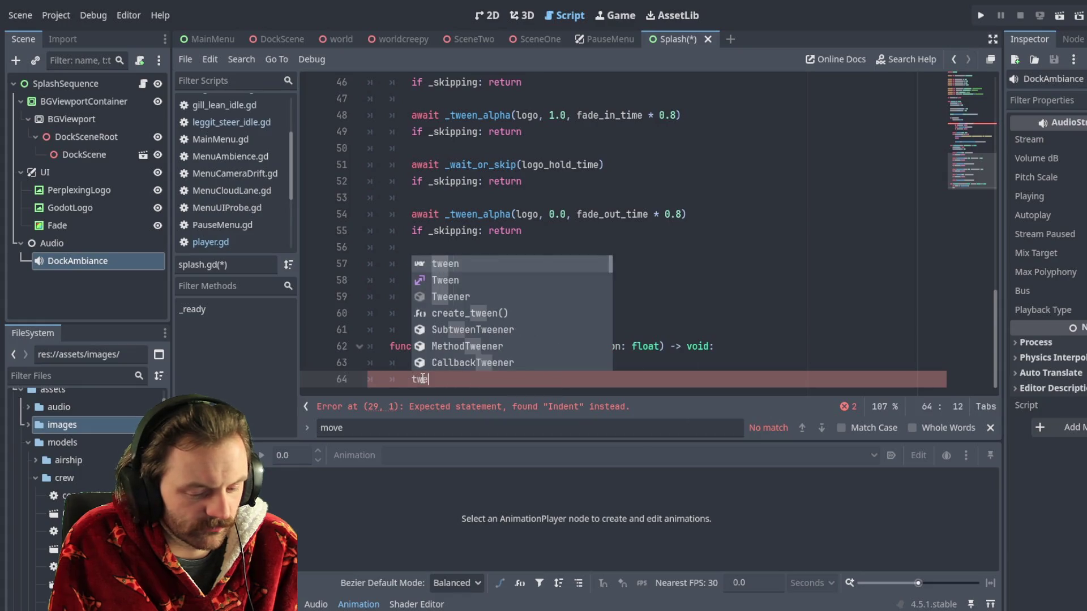
pyautogui.write('.set')
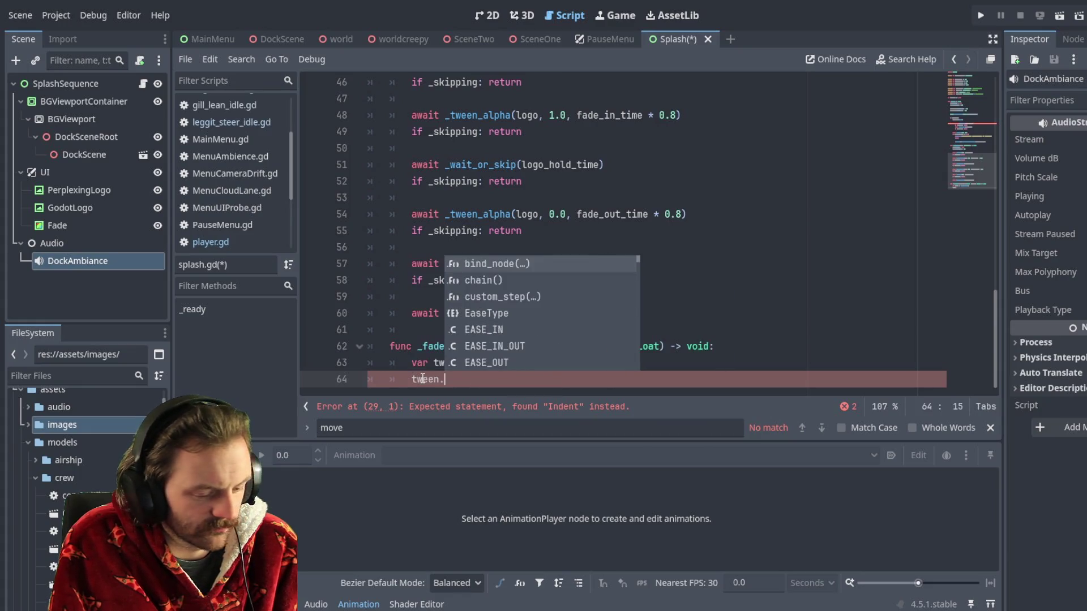
pyautogui.write('_t')
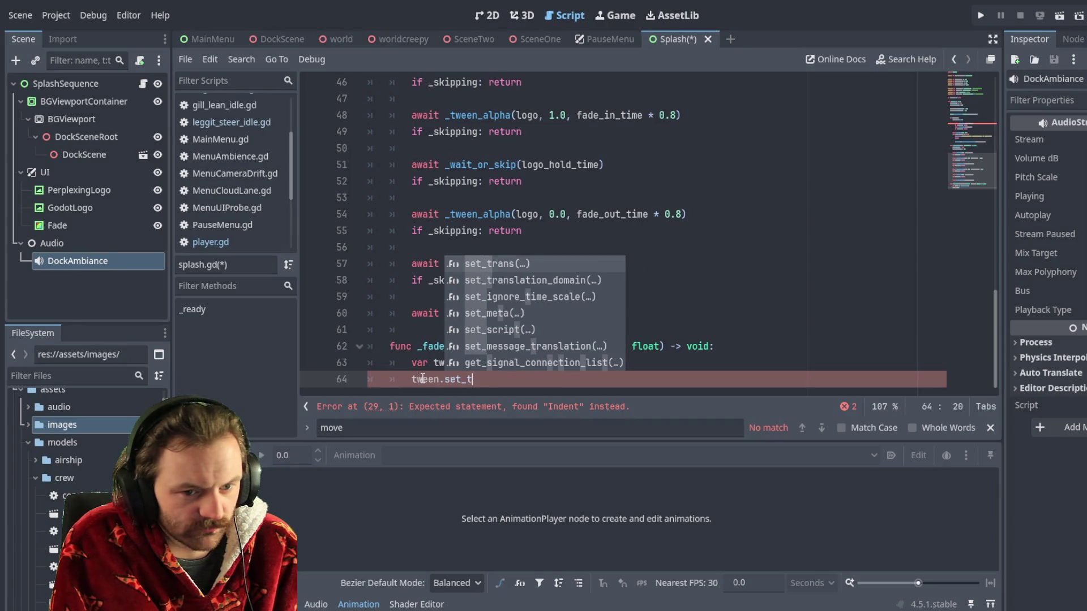
pyautogui.write('rans')
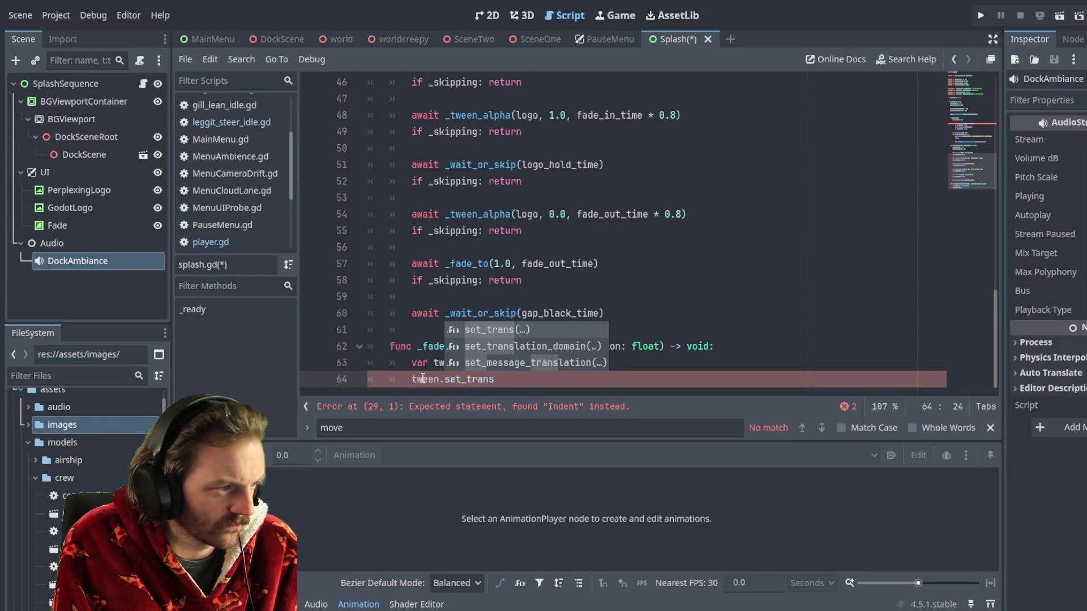
pyautogui.write('(Twe')
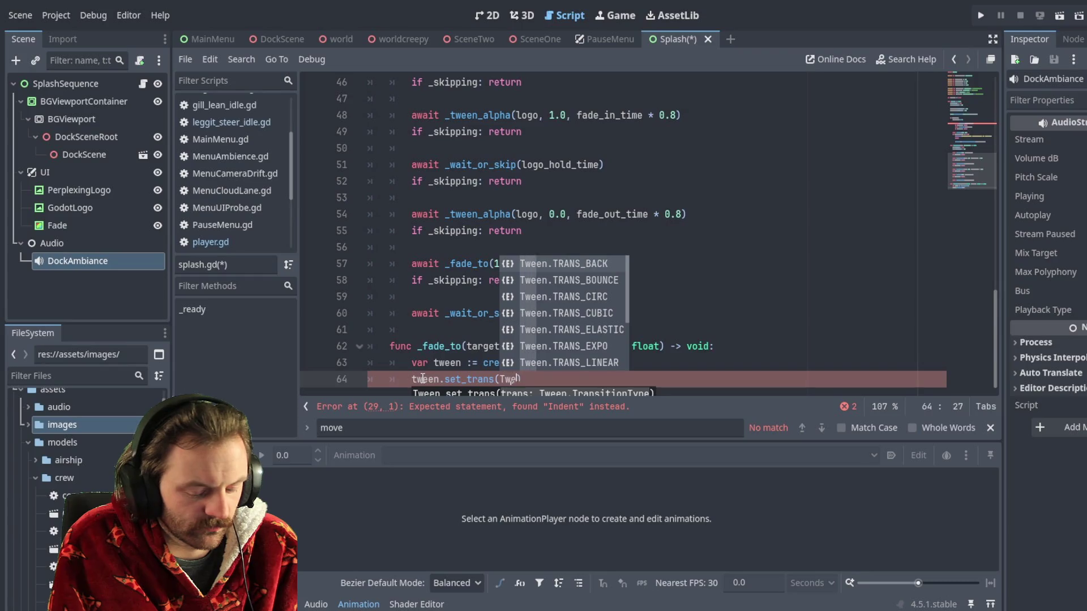
pyautogui.write('en.')
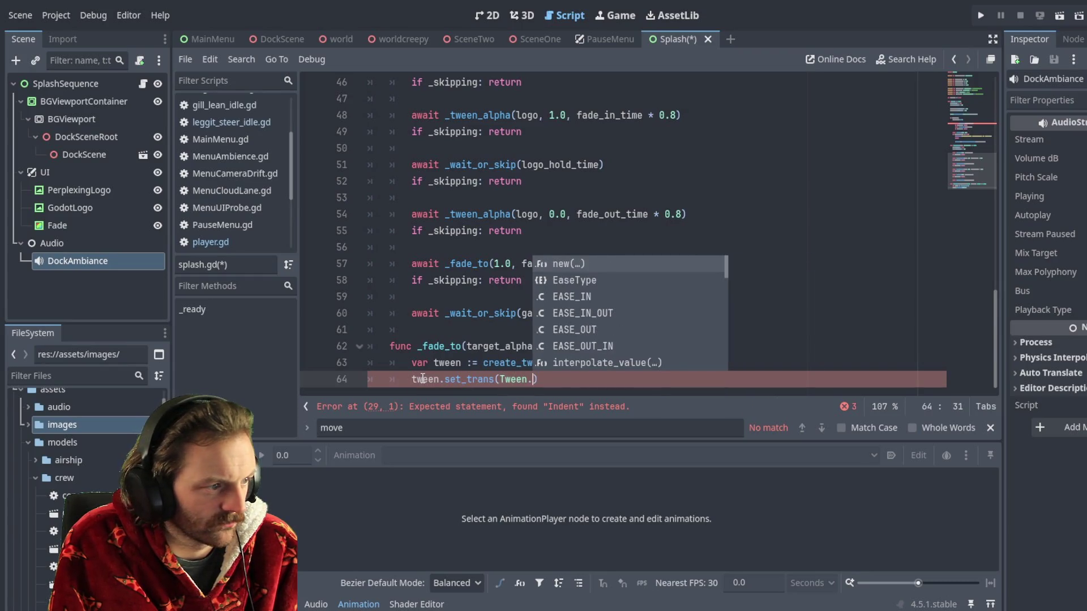
pyautogui.write('TRANS')
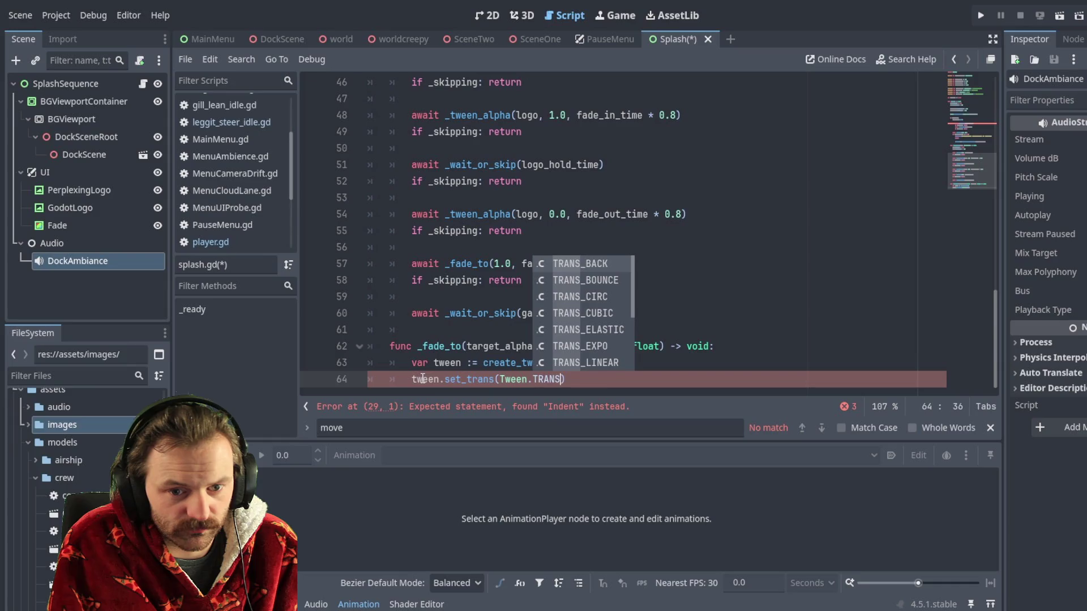
pyautogui.press('Down')
pyautogui.press('Down')
pyautogui.press('Down')
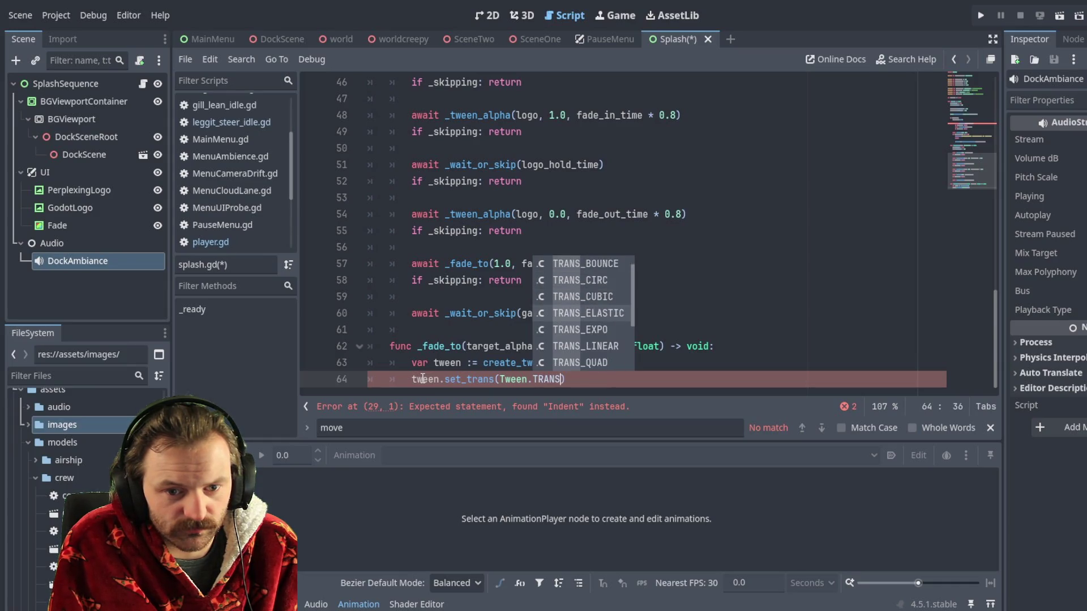
pyautogui.press('Down')
pyautogui.press('Down')
pyautogui.press('Down')
pyautogui.press('Return')
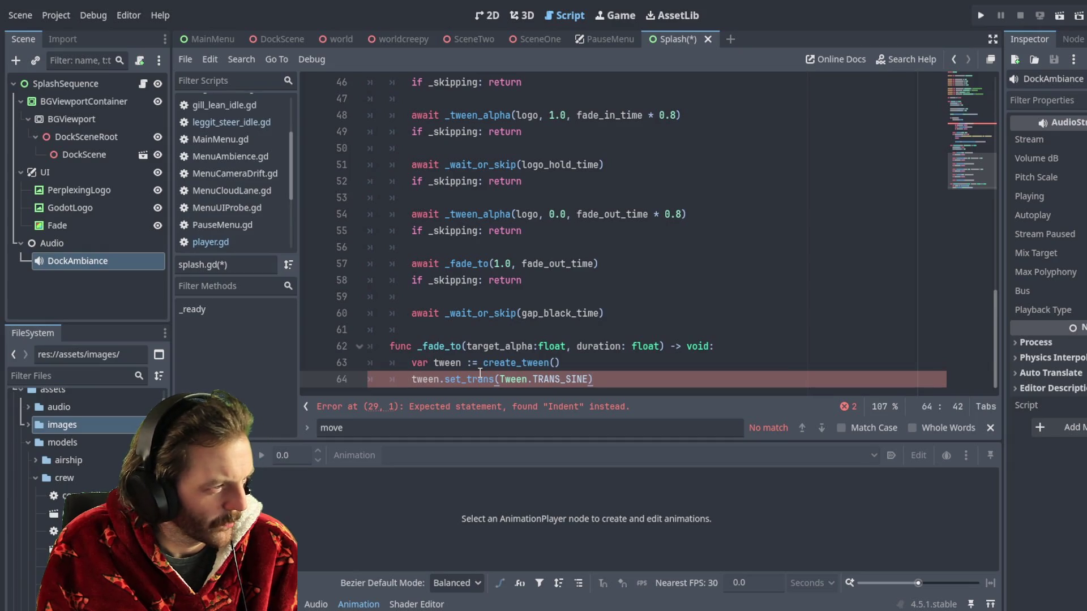
pyautogui.press('Return')
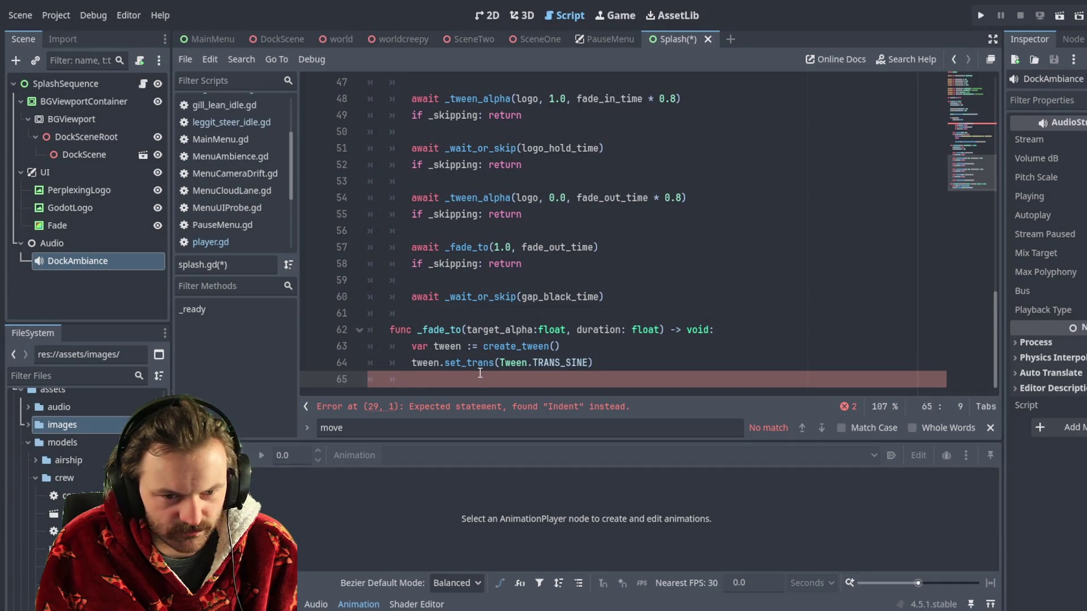
pyautogui.write('tween')
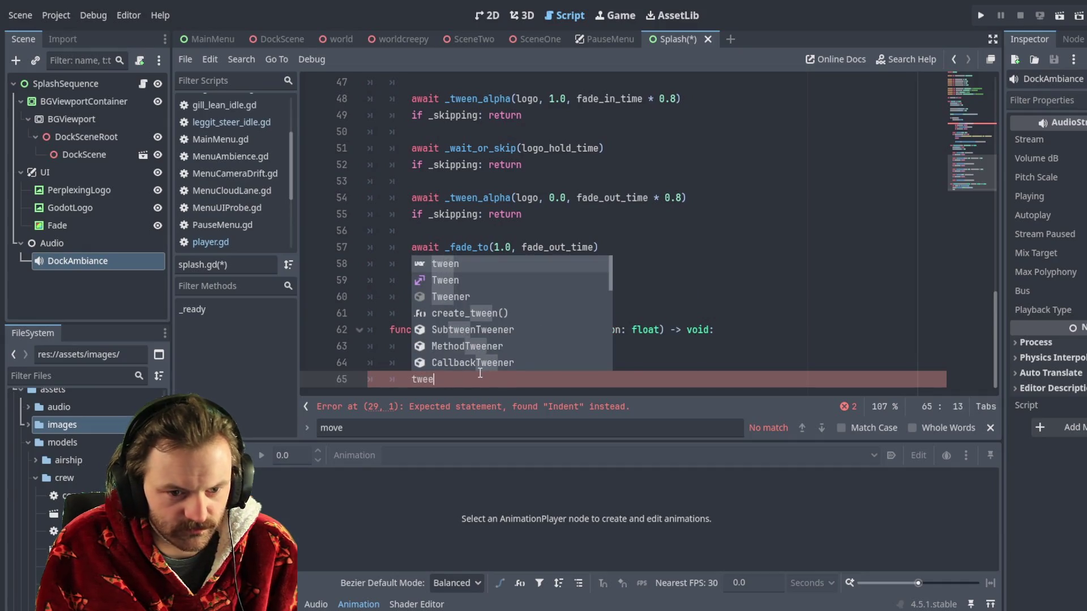
pyautogui.write('.')
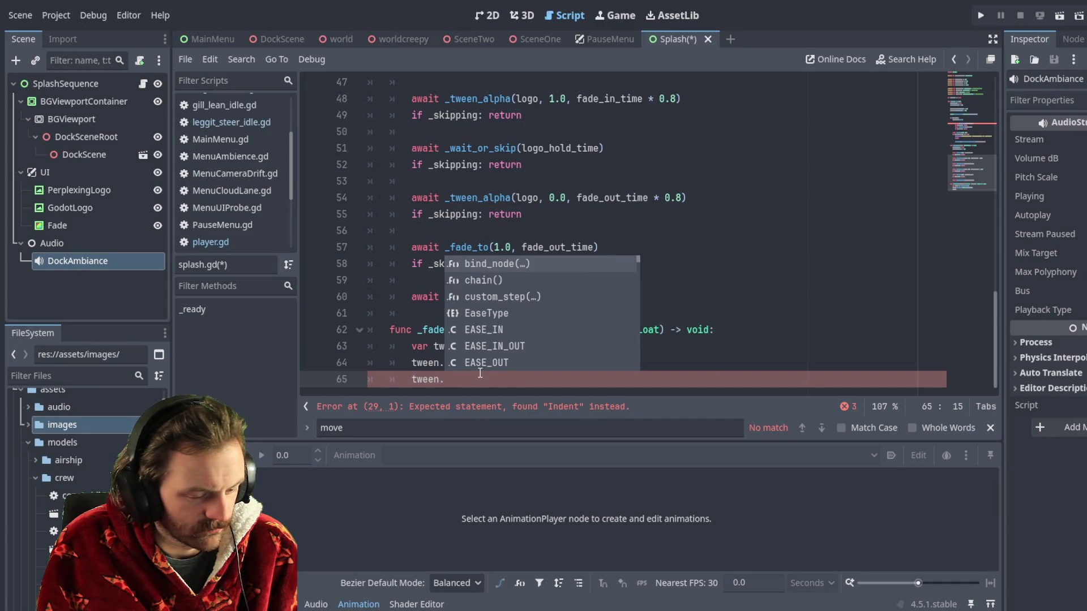
pyautogui.write('set_ease')
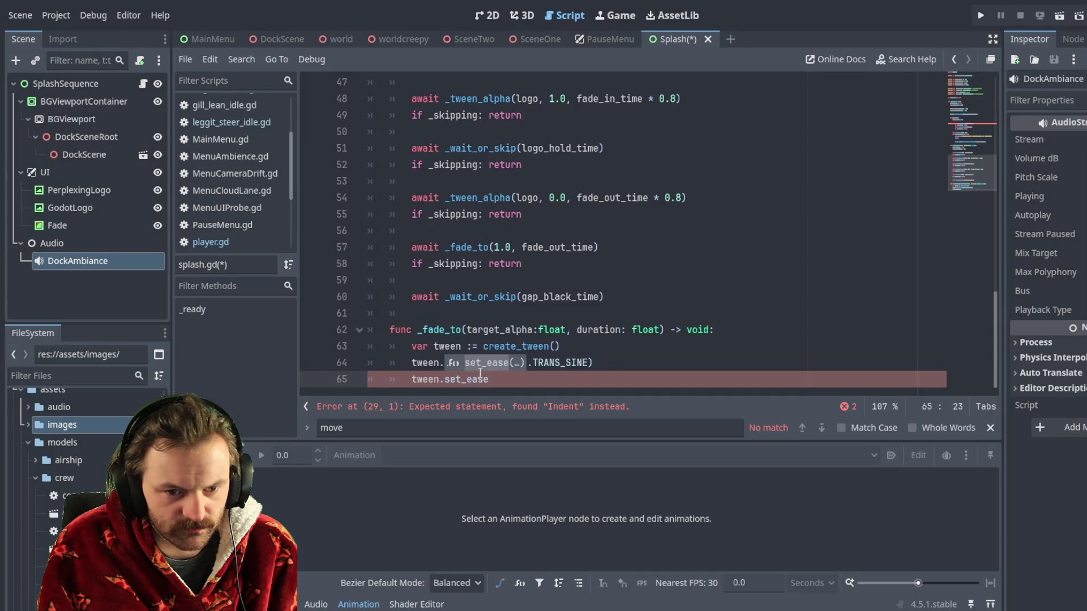
pyautogui.write('(')
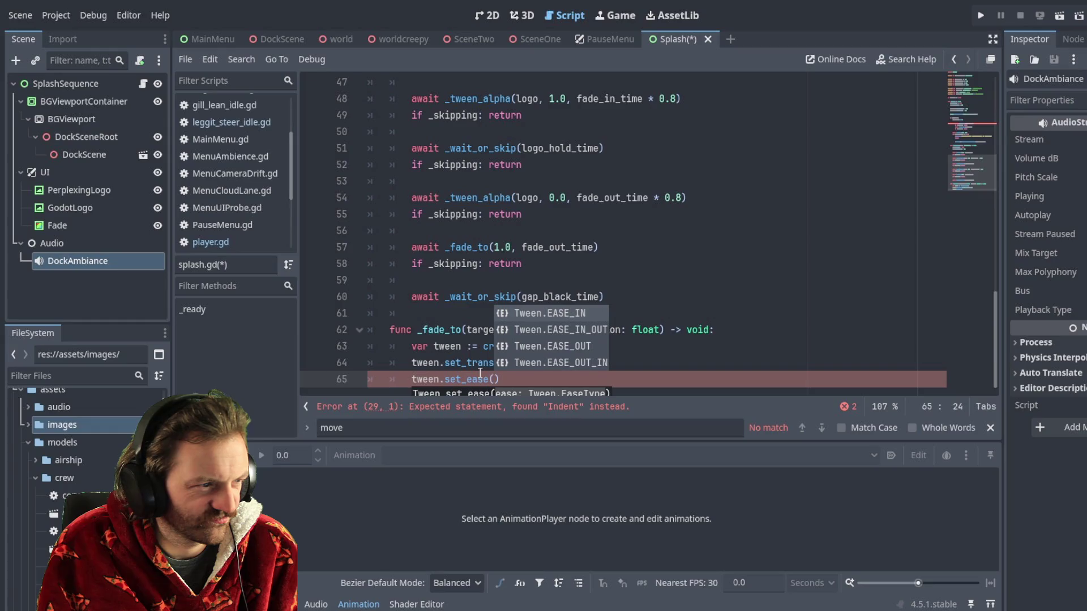
pyautogui.write('Tween')
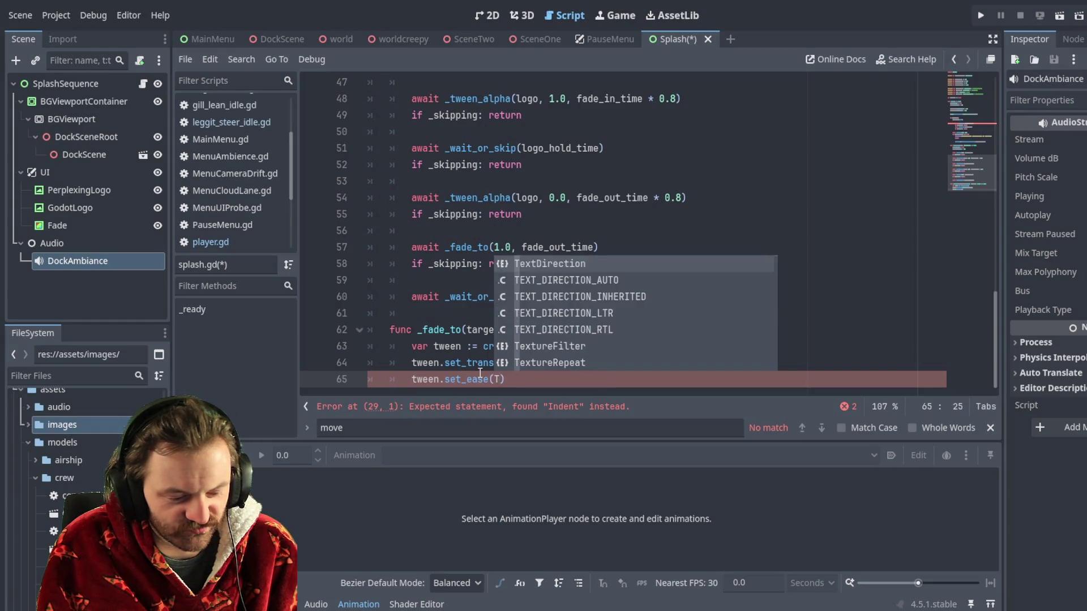
pyautogui.write('.Ea')
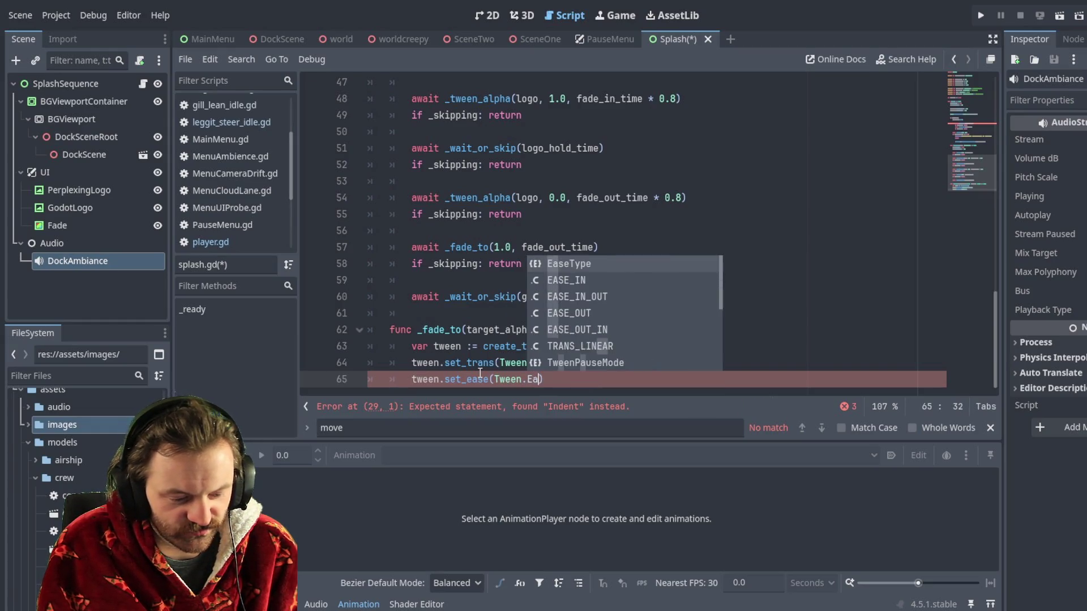
pyautogui.press('Down')
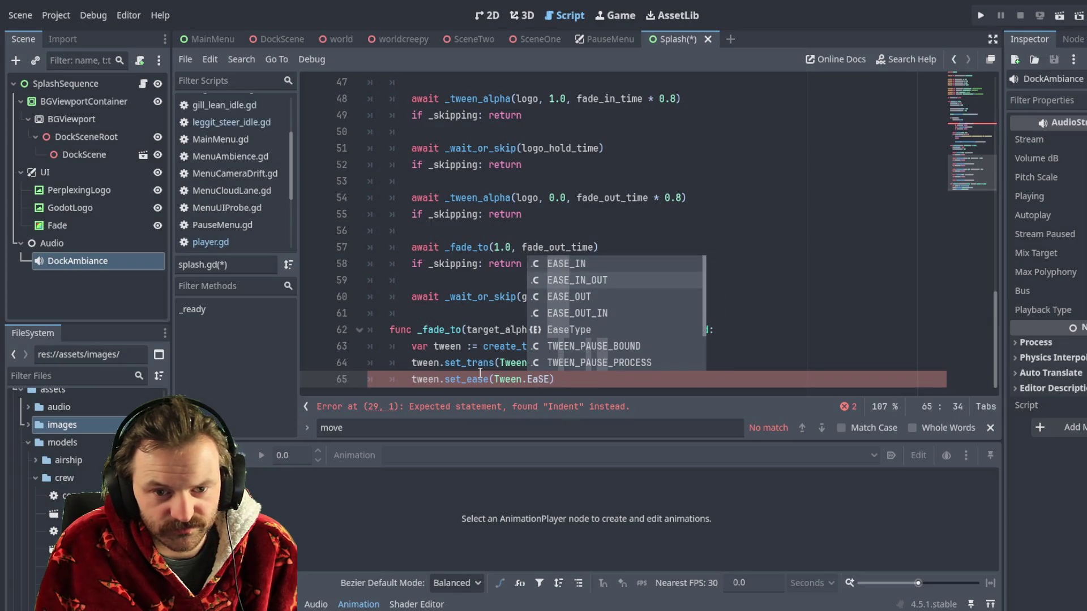
pyautogui.press('Return')
pyautogui.press('Return')
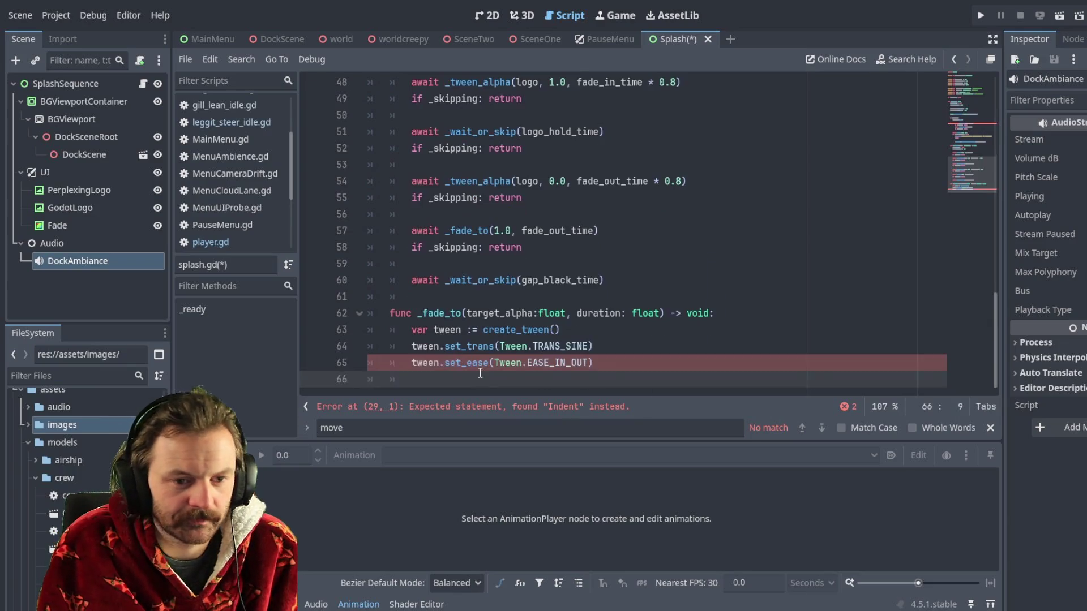
# Add tween_property(node, "modulate:a", target_alpha, duration) to the tween.
pyautogui.write('tween.')
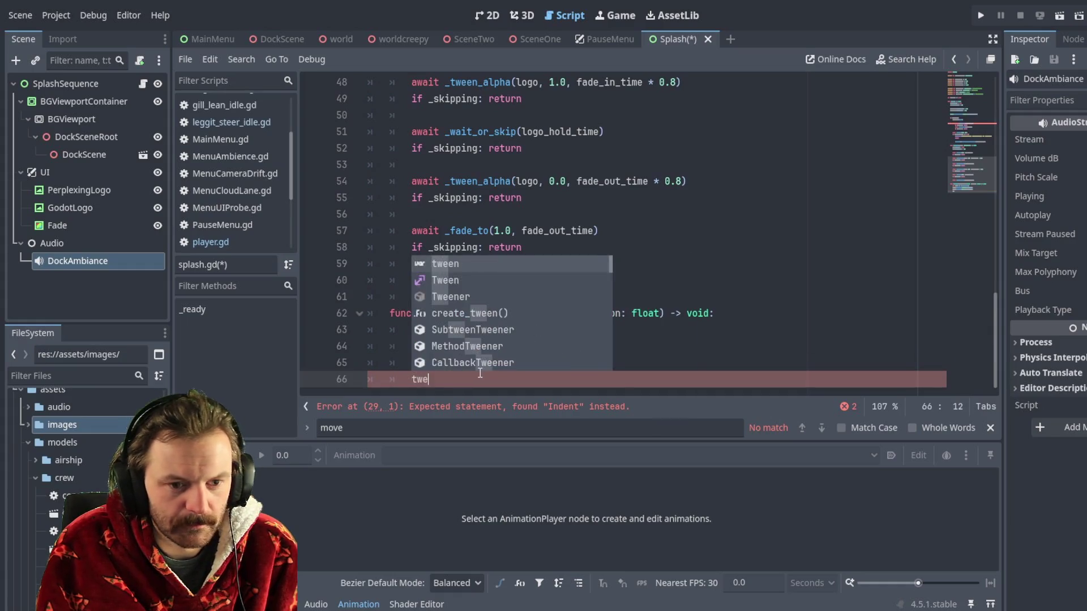
pyautogui.write('Prop')
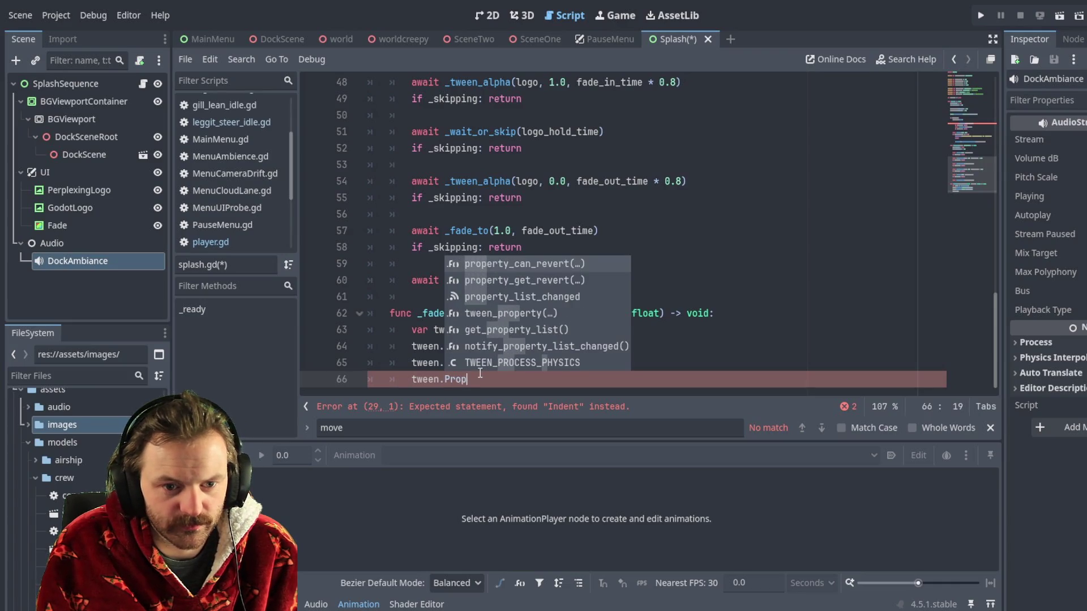
pyautogui.press('Down')
pyautogui.press('Down')
pyautogui.press('Down')
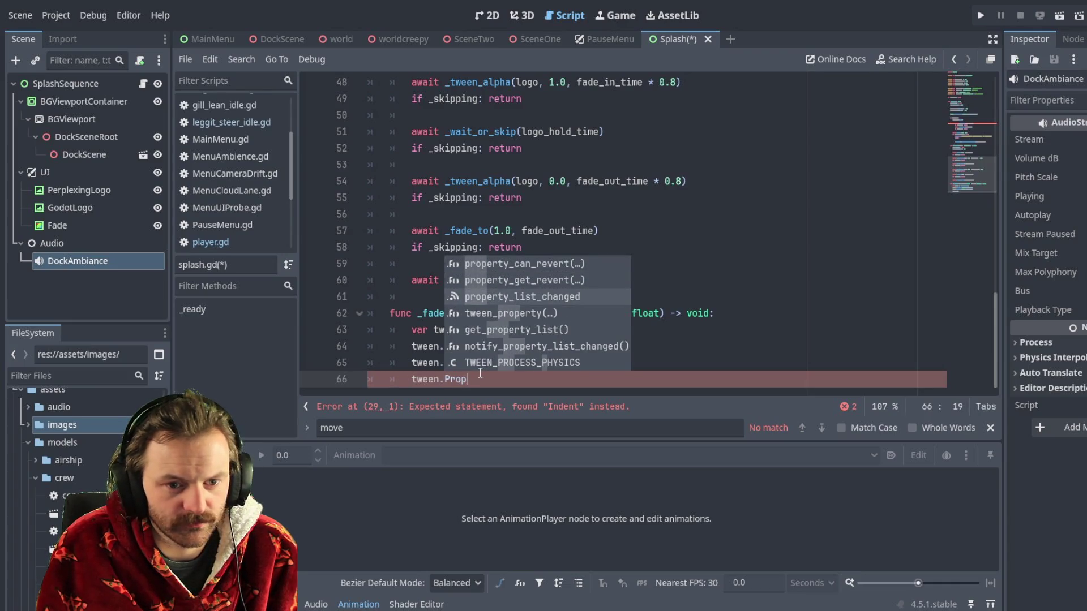
pyautogui.press('Return')
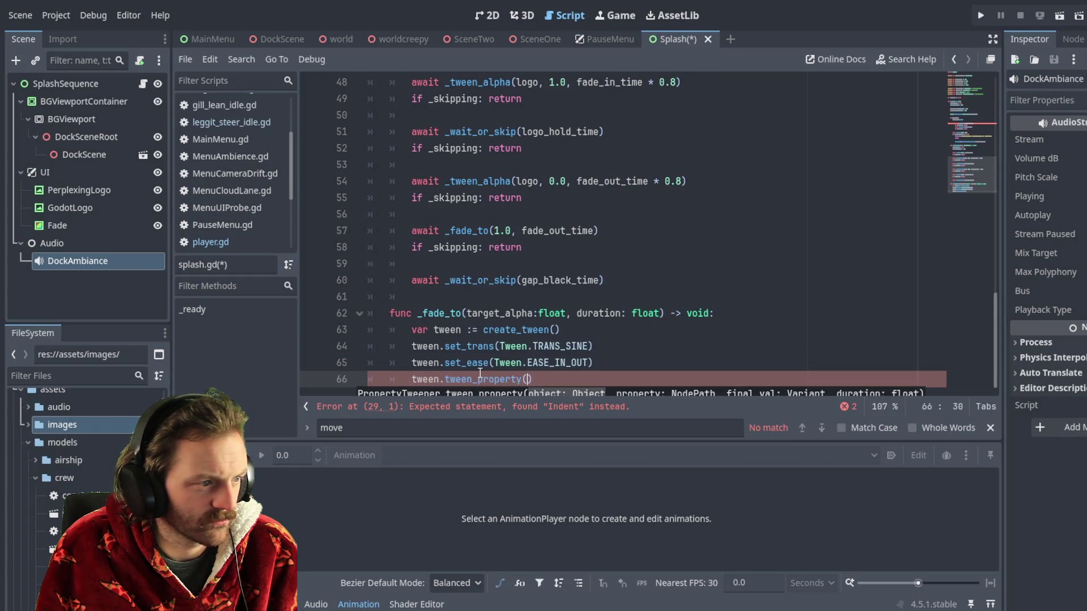
pyautogui.write('node')
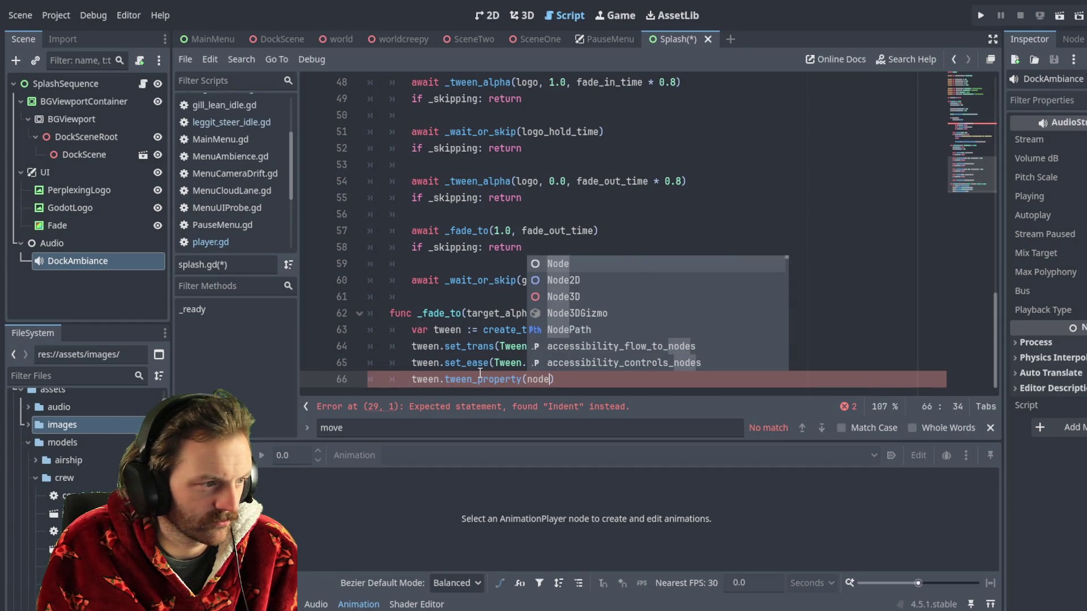
pyautogui.write(', modulate')
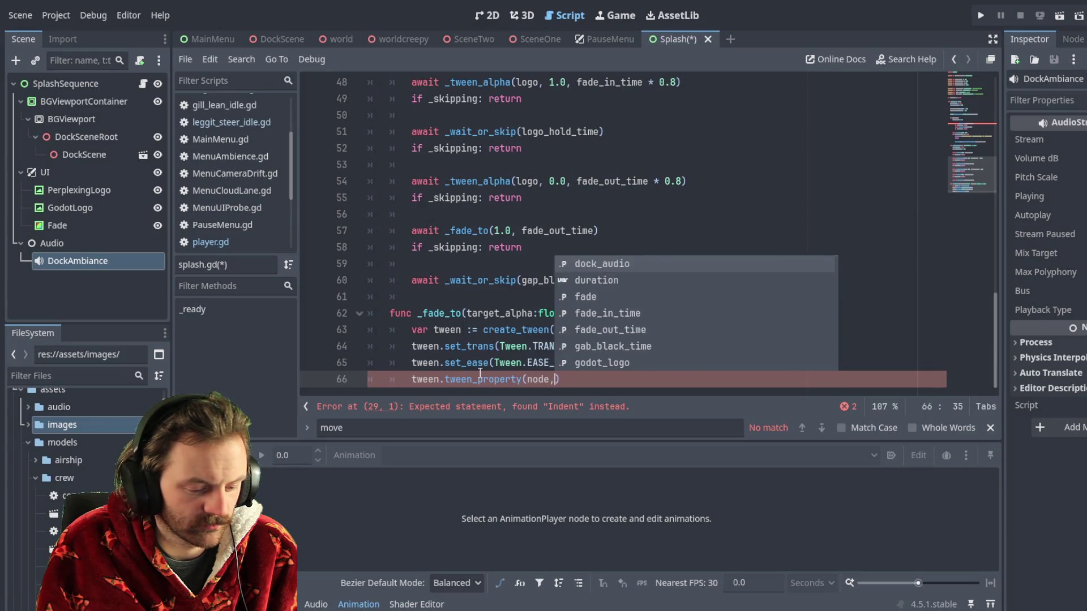
pyautogui.write('.a')
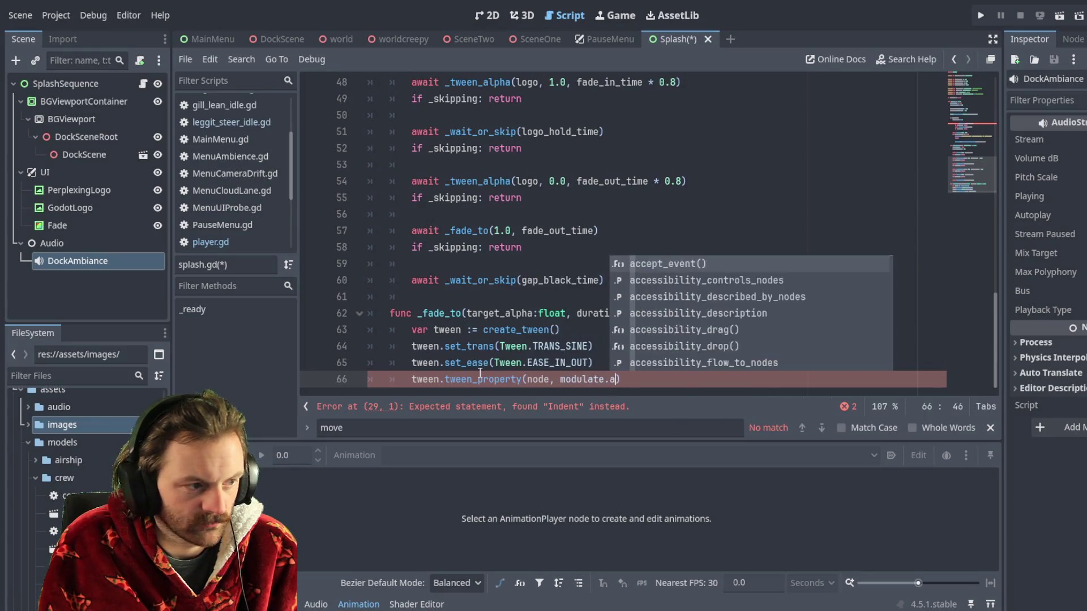
pyautogui.press('Left')
pyautogui.press('BackSpace')
pyautogui.write(':')
pyautogui.press('Right')
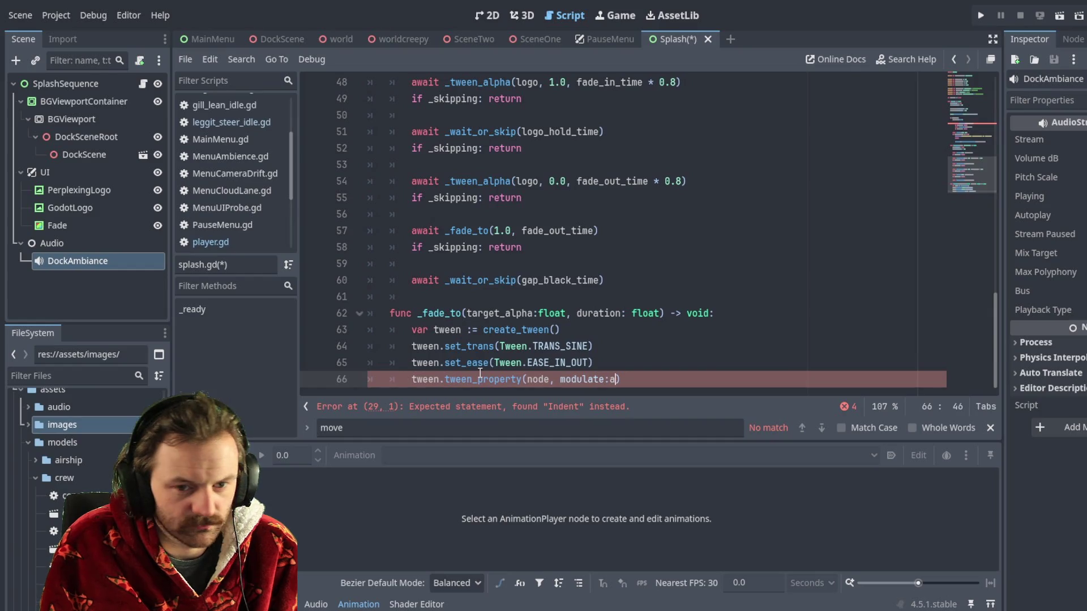
pyautogui.write(',')
pyautogui.write('"')
pyautogui.press('Left')
pyautogui.press('Left')
pyautogui.press('Left')
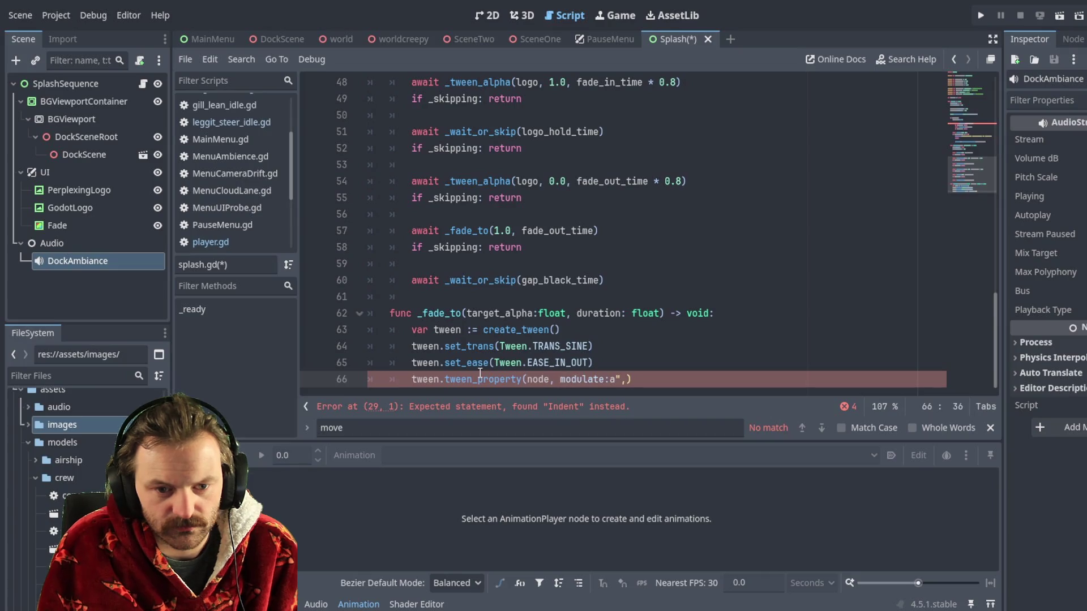
pyautogui.write('"')
pyautogui.press('Right')
pyautogui.press('Right')
pyautogui.press('Right')
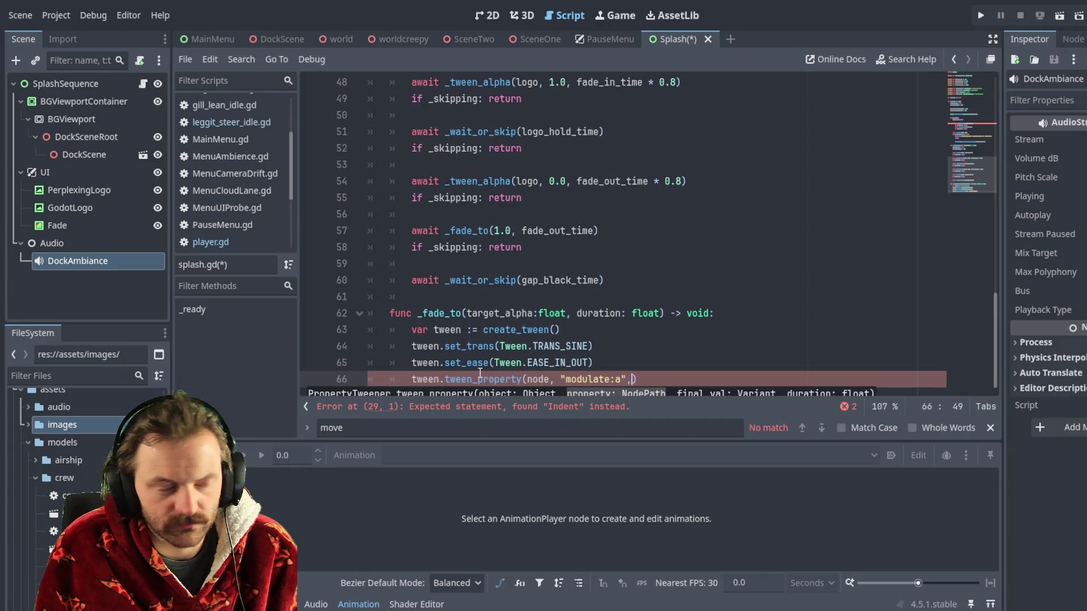
pyautogui.write('target')
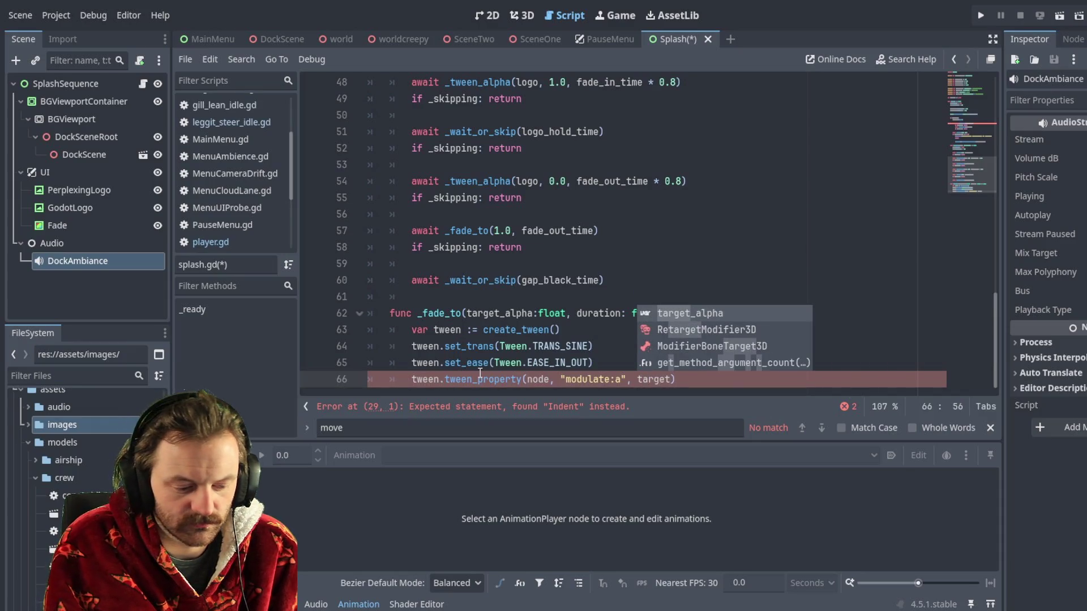
pyautogui.write('_alpha')
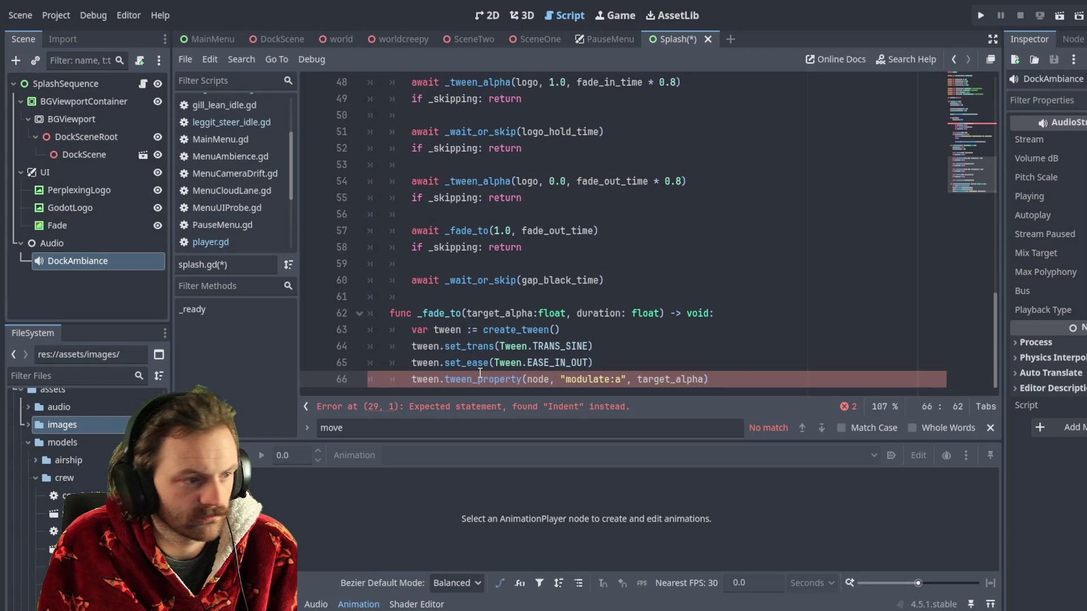
pyautogui.write(', duration')
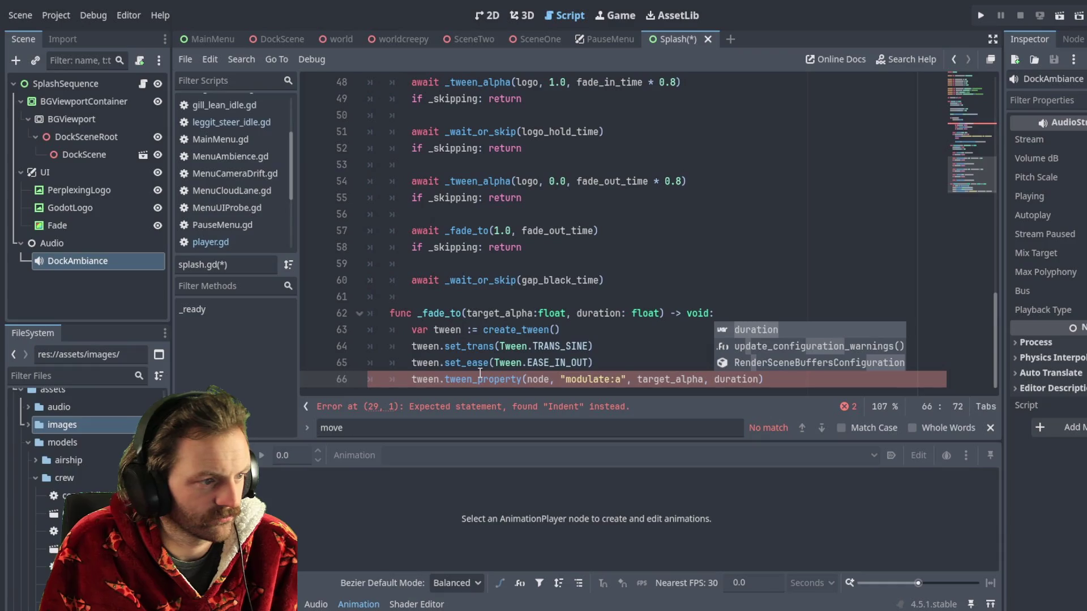
pyautogui.write(')')
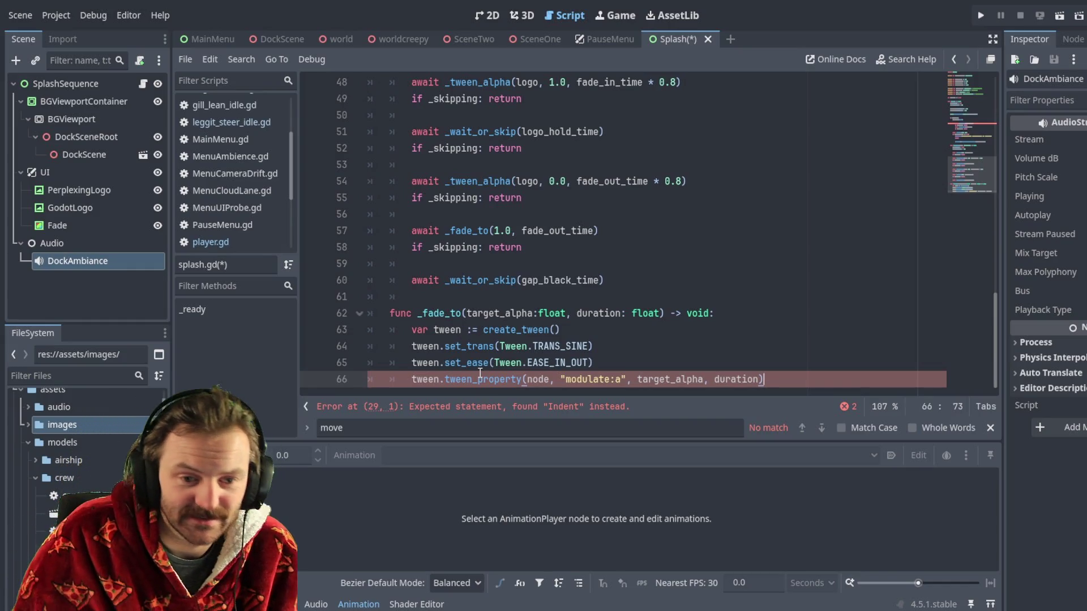
pyautogui.press('Return')
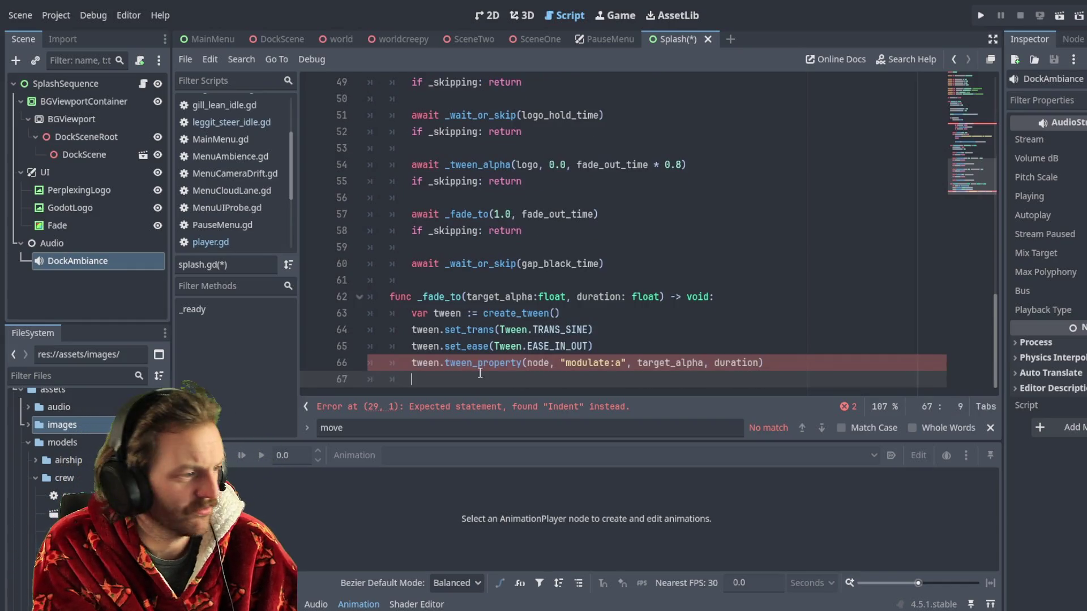
# End _fade_to with 'await tween.finiahed' and type the 'func _wait_or_skip(seconds: float) -> void:' header.
pyautogui.write('a')
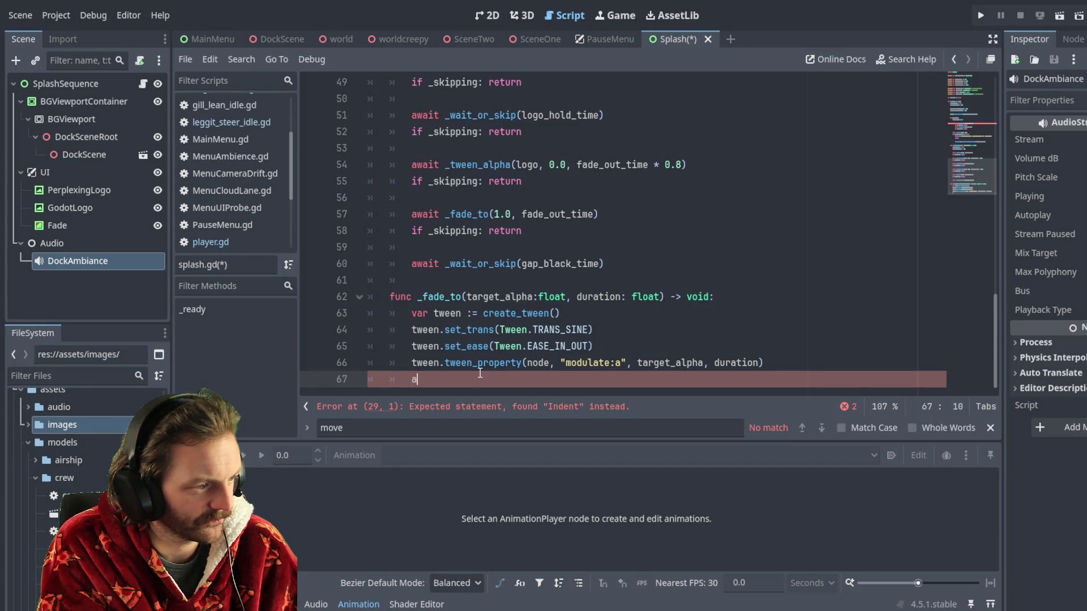
pyautogui.write('wait ')
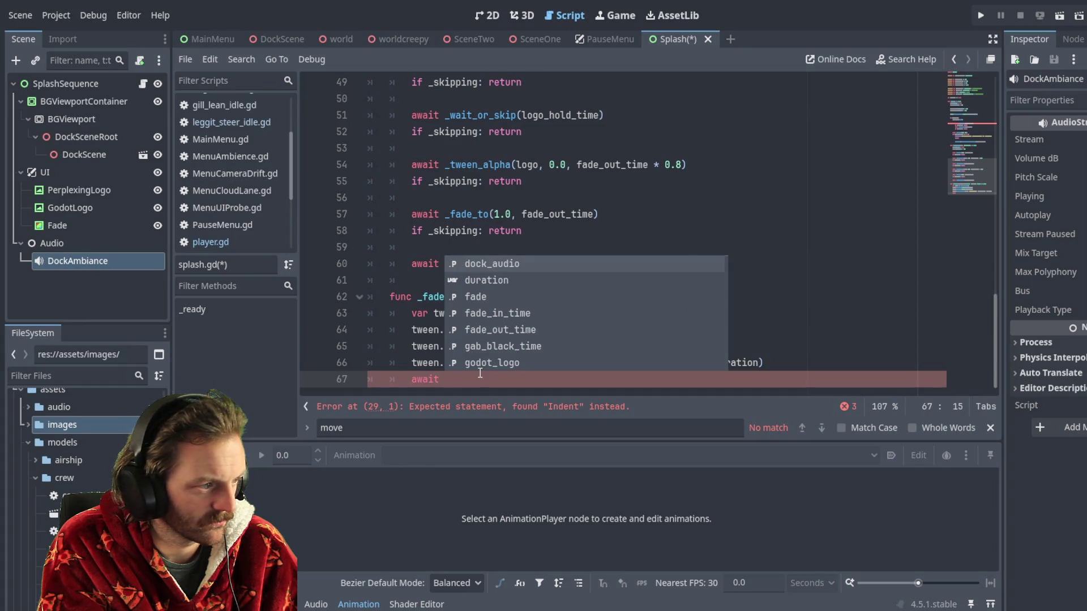
pyautogui.write('t')
pyautogui.write('ween.finiahe')
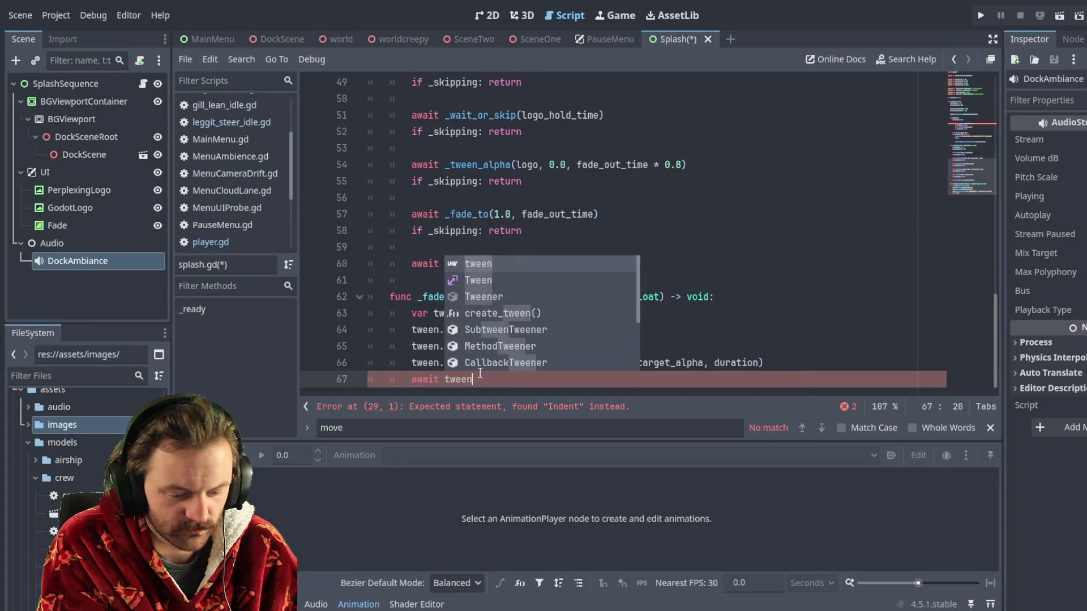
pyautogui.write('d')
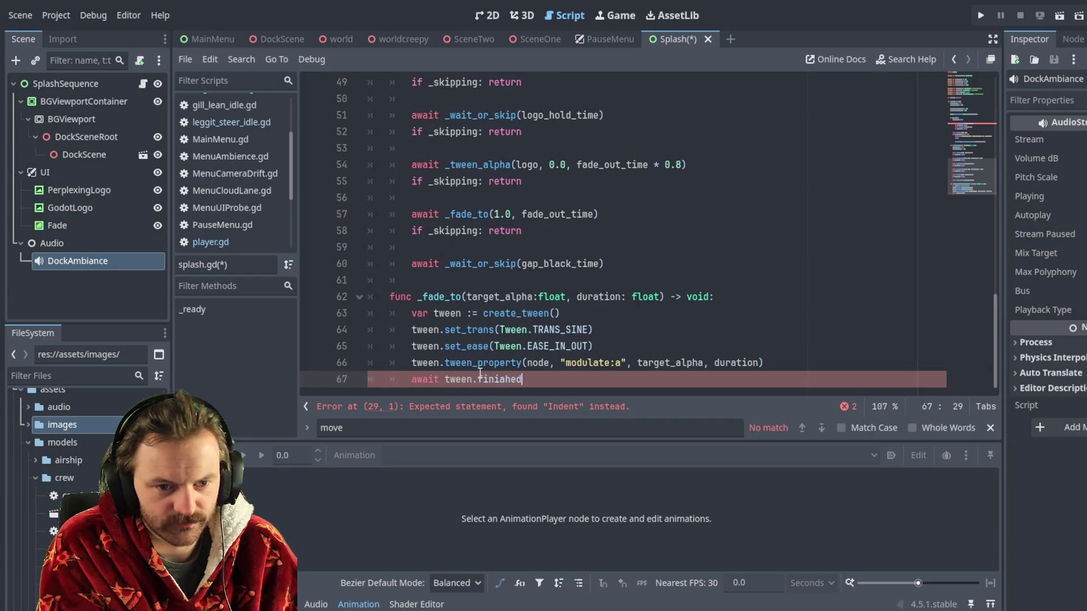
pyautogui.press('Return')
pyautogui.press('Return')
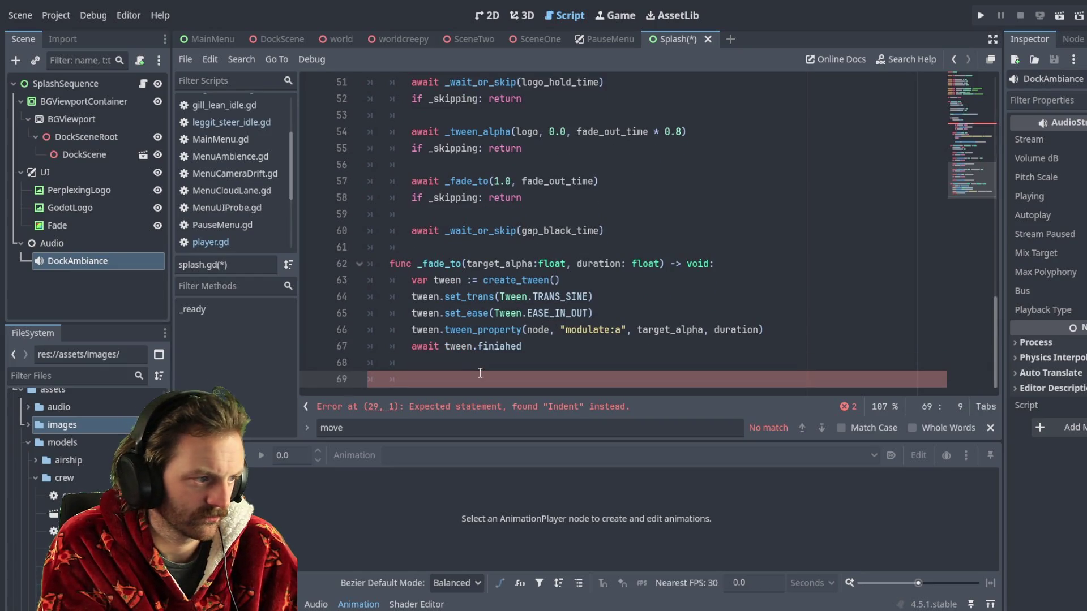
pyautogui.write('func')
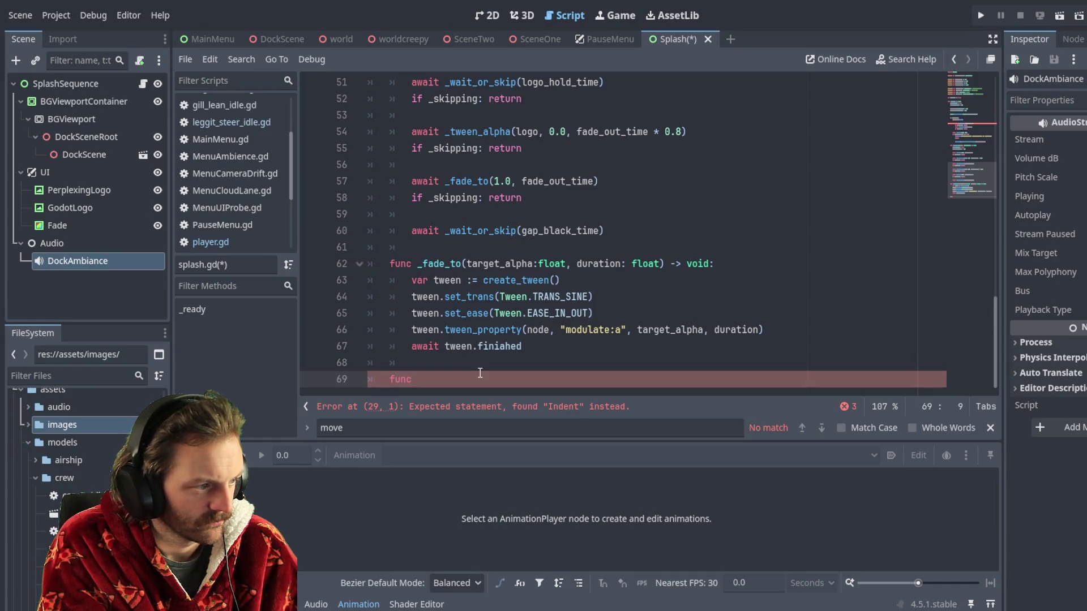
pyautogui.write(' _wait_')
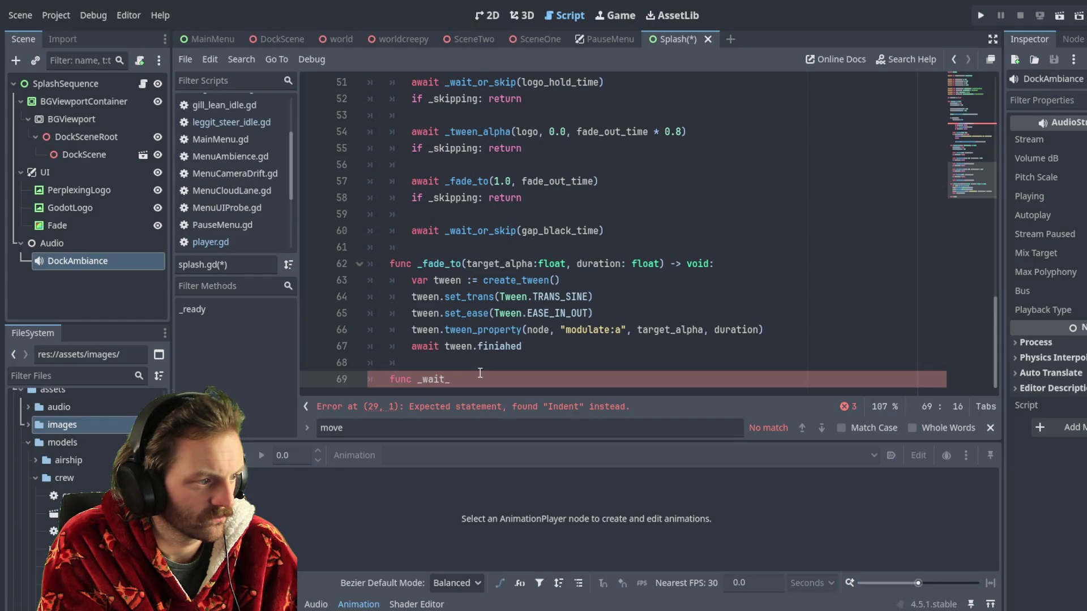
pyautogui.write('or_skip')
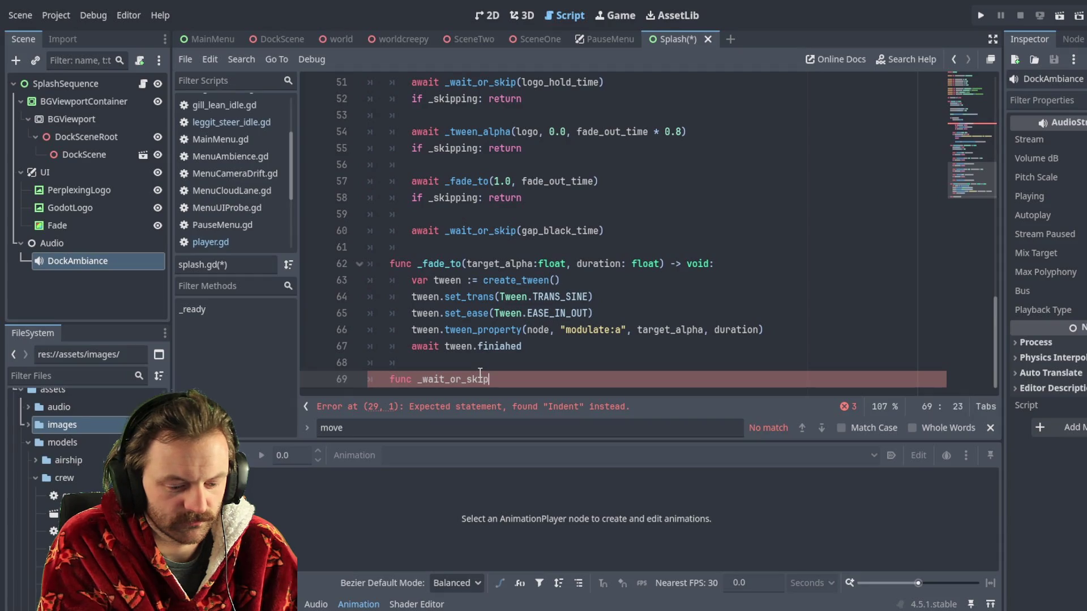
pyautogui.write('(second')
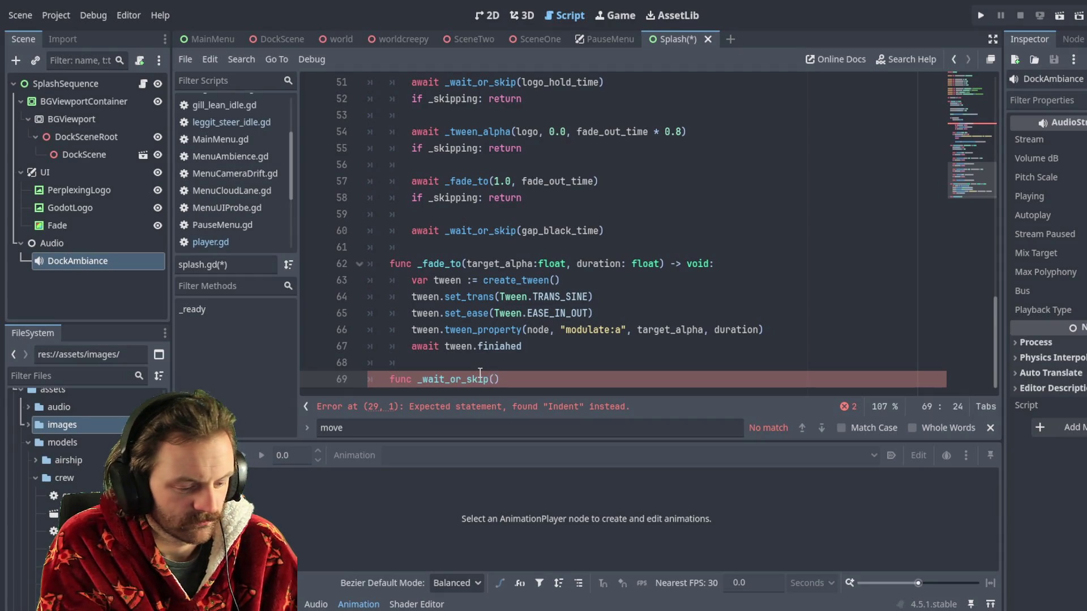
pyautogui.write('s')
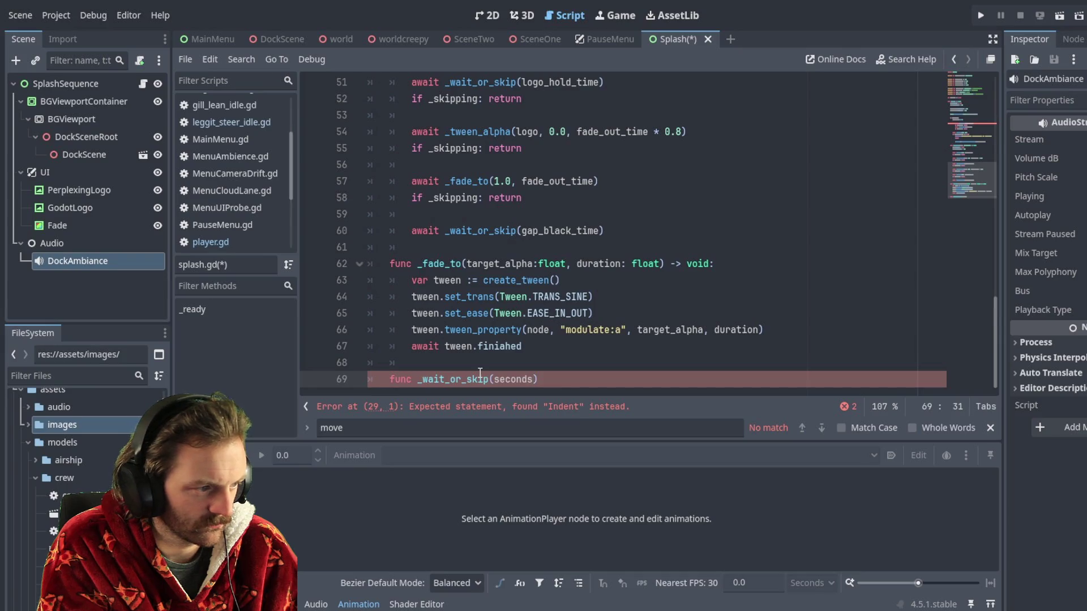
pyautogui.write(': float')
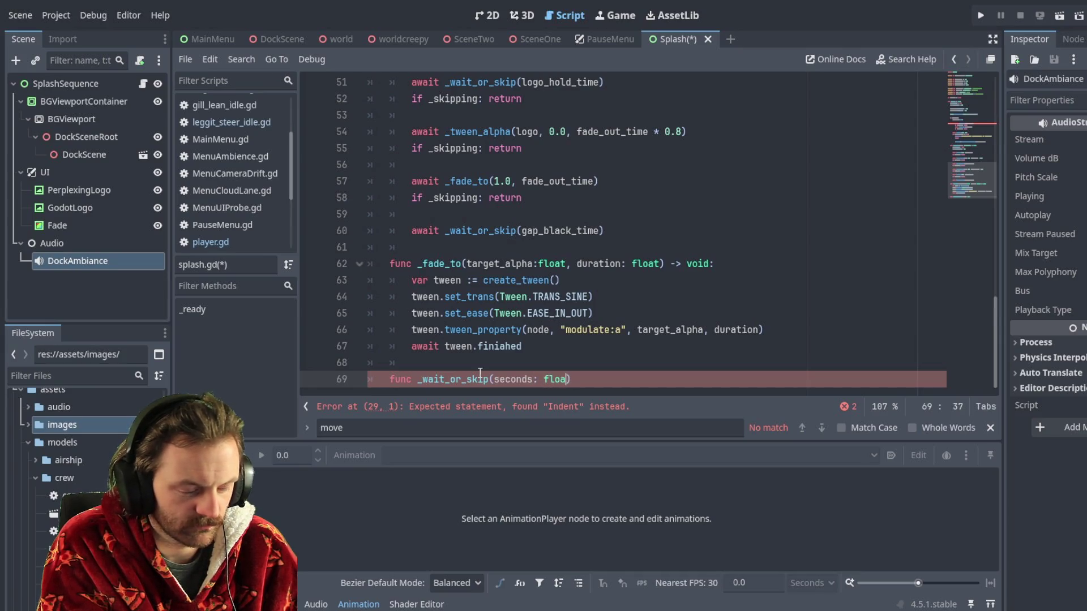
pyautogui.write(') -> ')
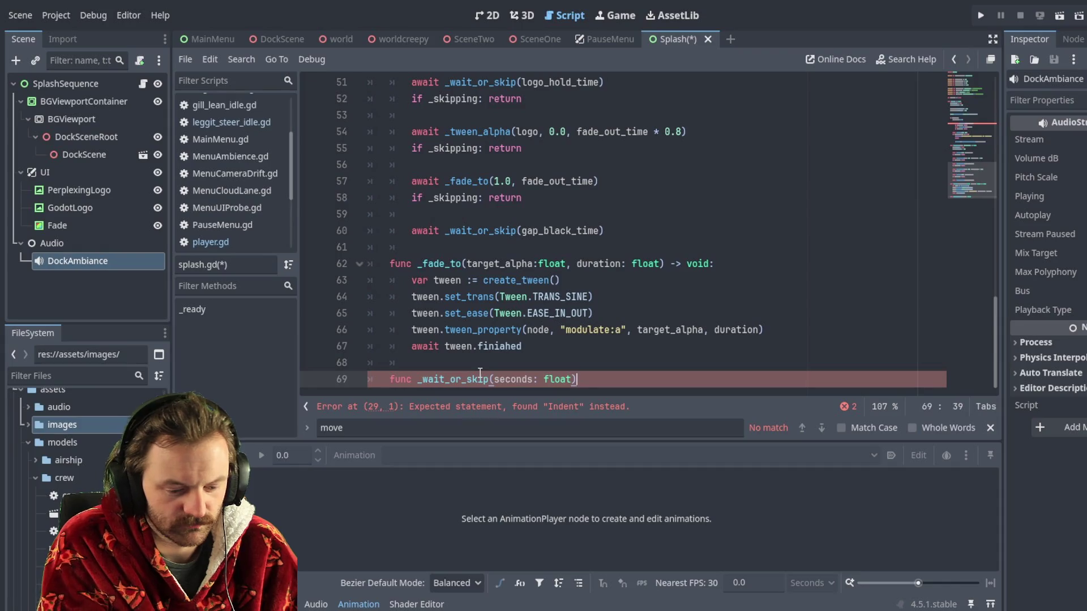
pyautogui.write('void:')
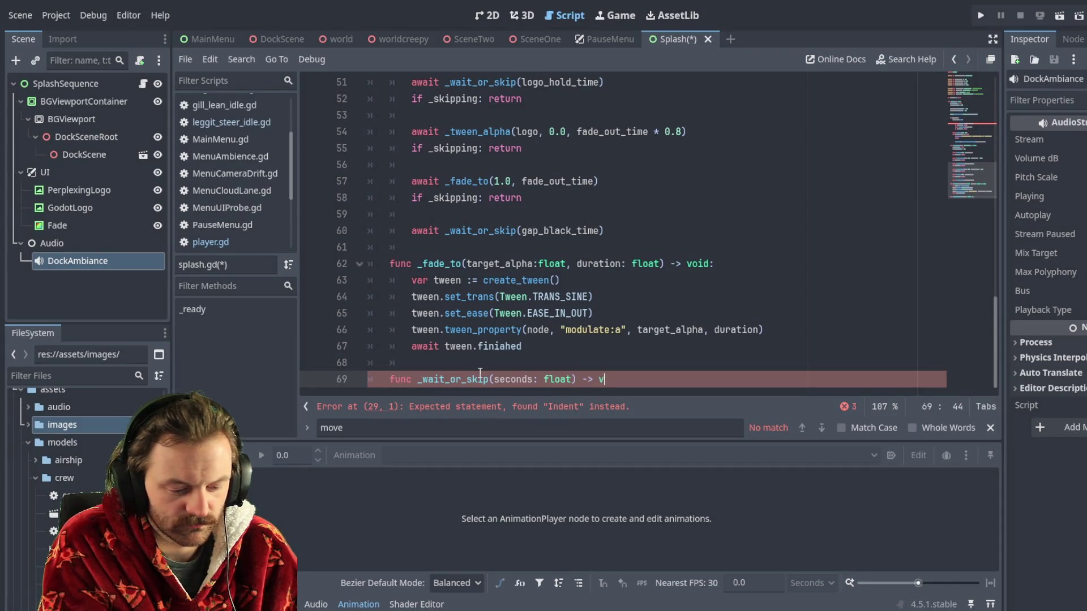
# Fill _wait_or_skip with 'var t := get_tree().create_timer(seconds)' and 'await t.timeout', then begin a new 'func'.
pyautogui.press('Return')
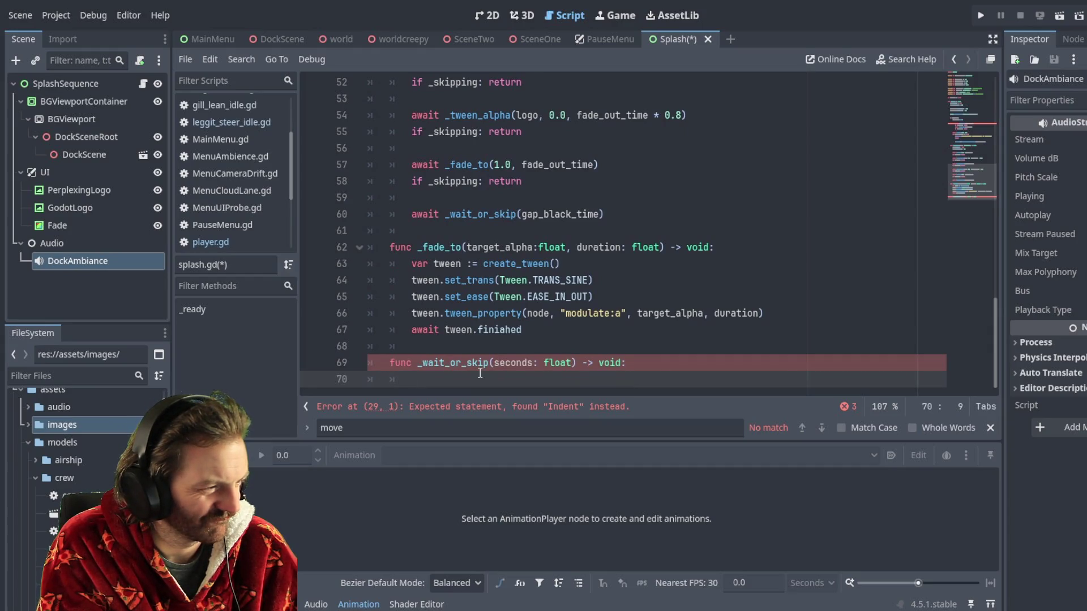
pyautogui.write('var t')
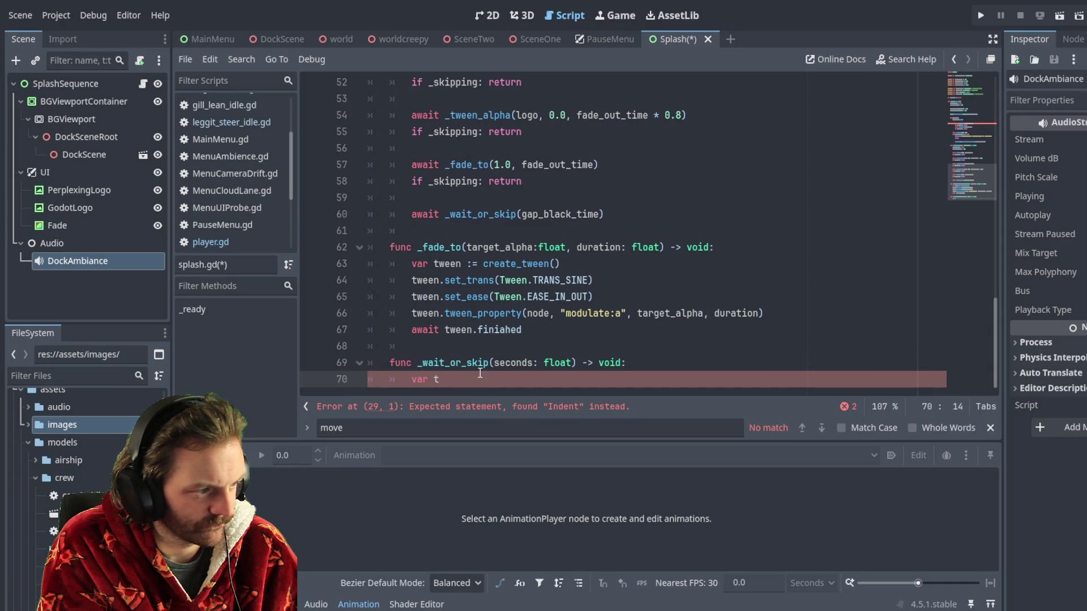
pyautogui.write(' :=')
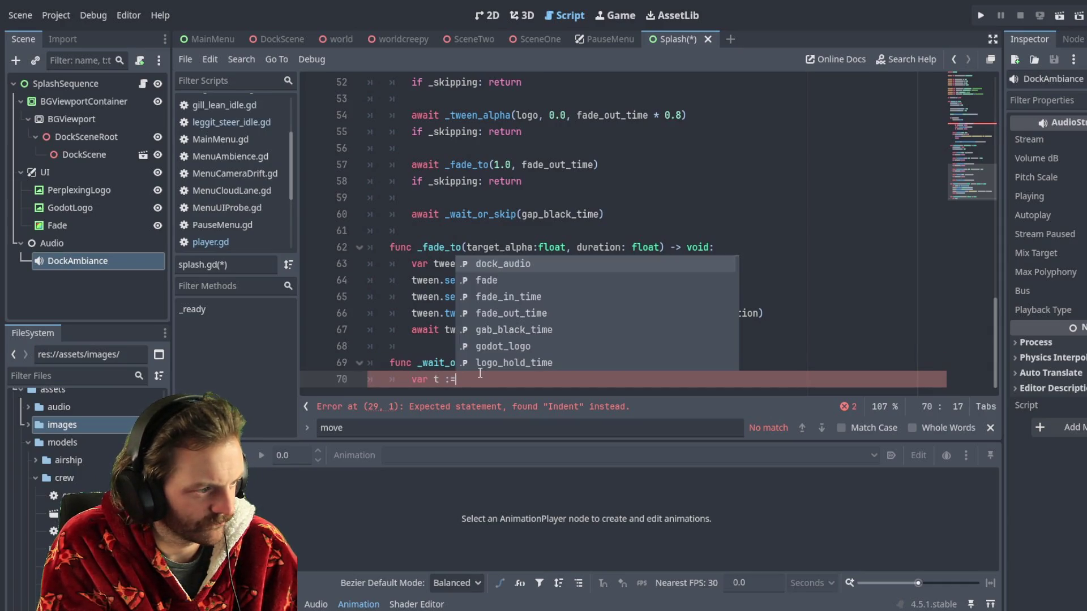
pyautogui.write(' get_tr')
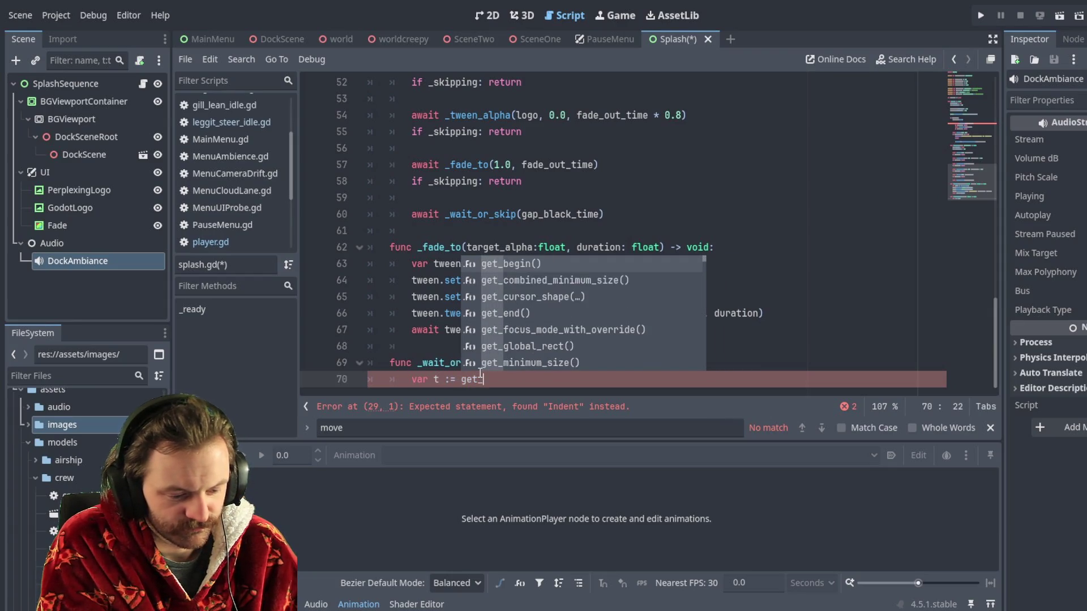
pyautogui.write('ee')
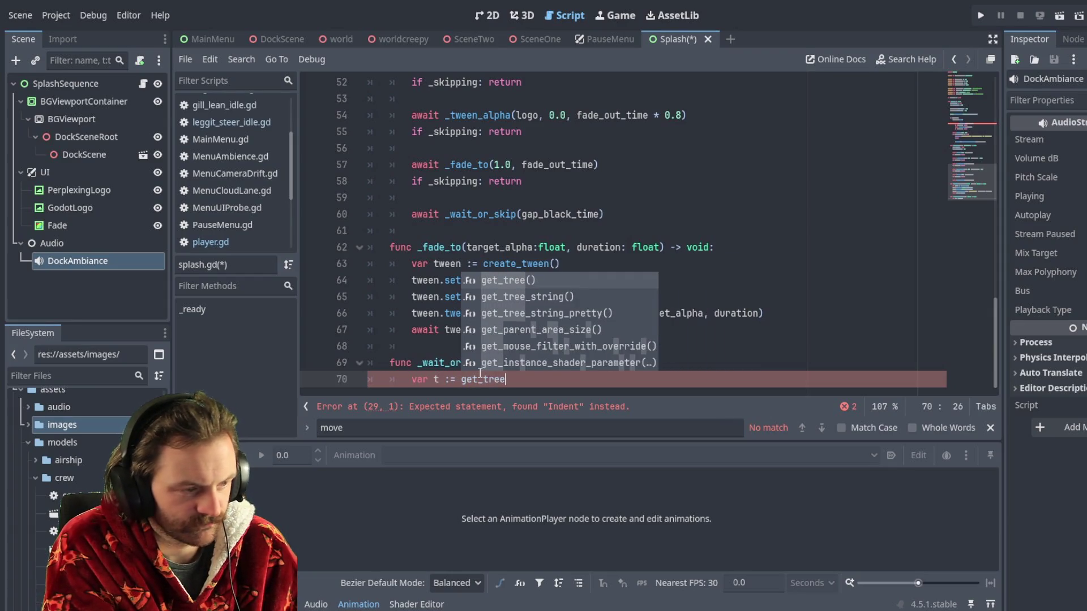
pyautogui.write('(')
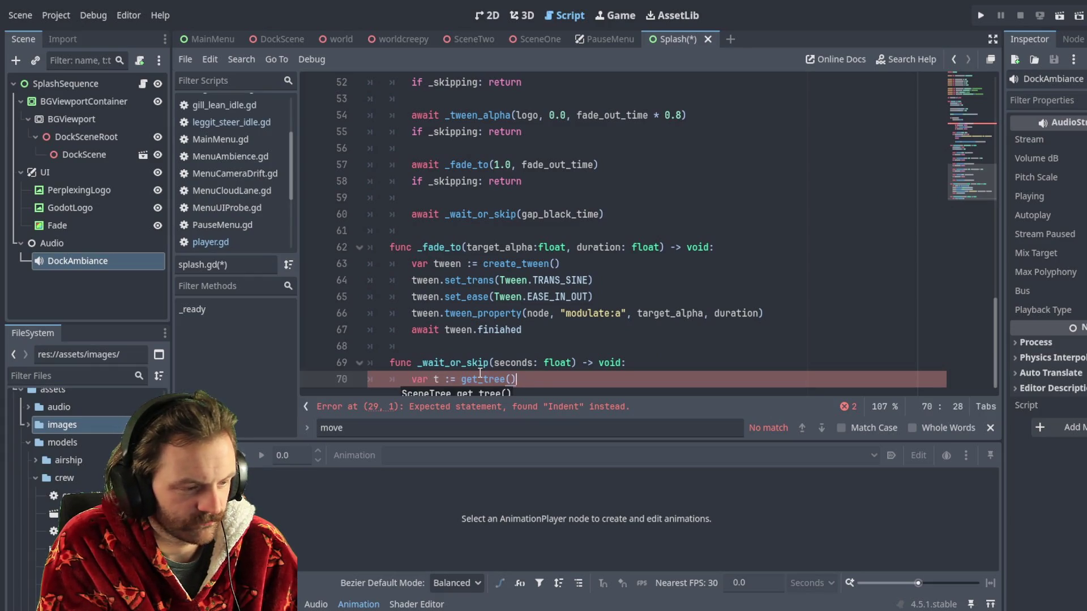
pyautogui.write(').create')
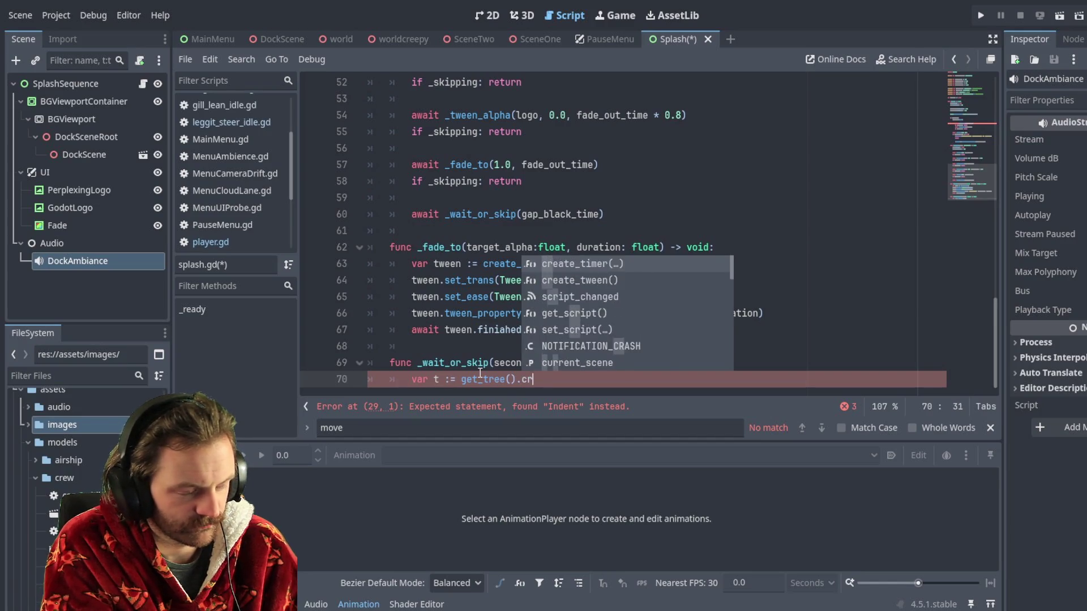
pyautogui.write('_timer')
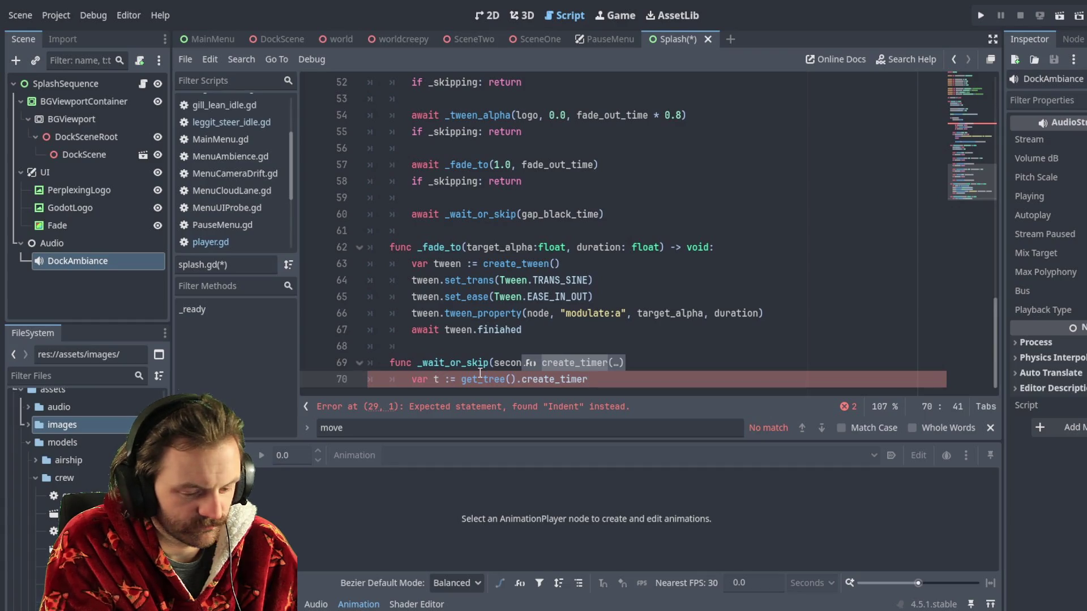
pyautogui.write('(seconds)')
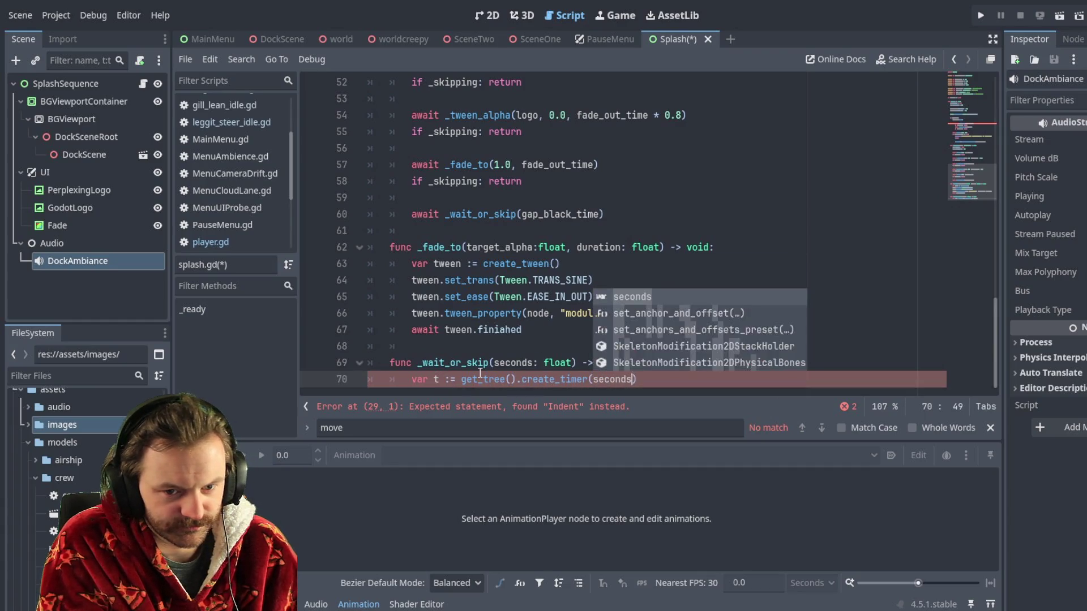
pyautogui.press('Return')
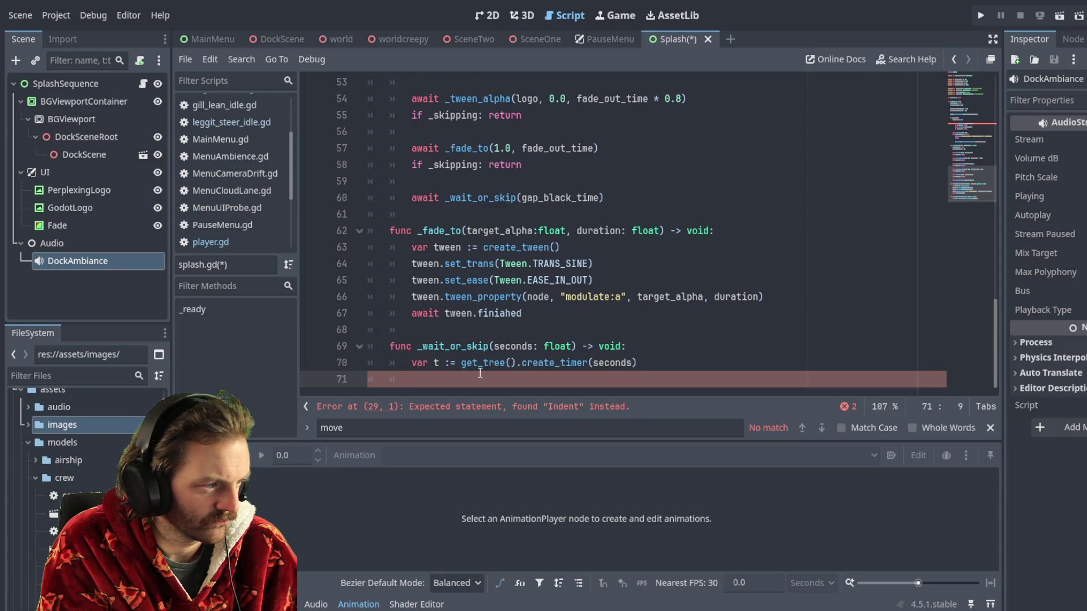
pyautogui.write('await')
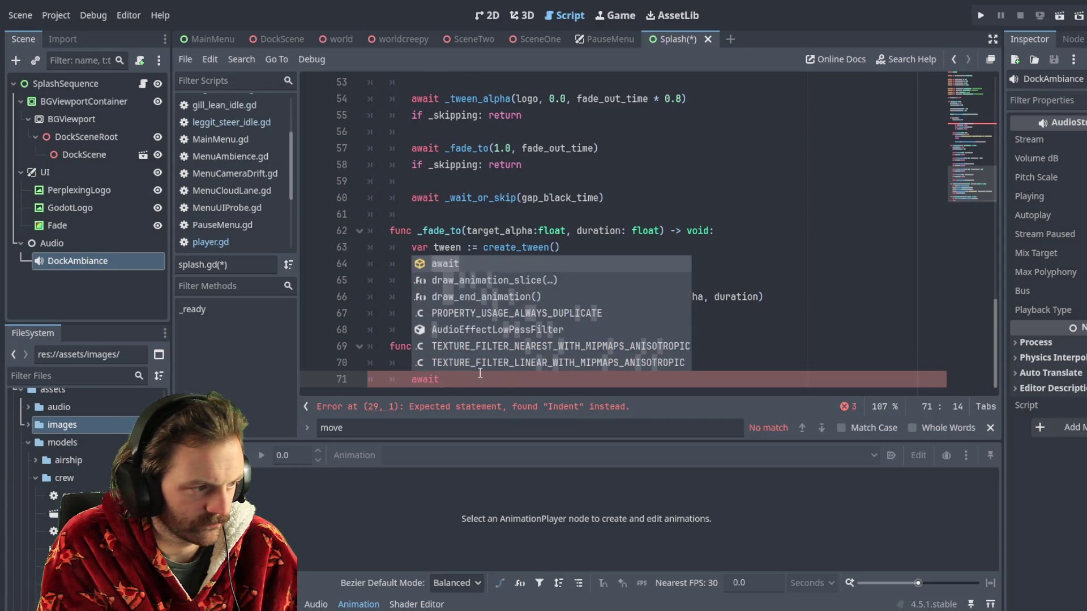
pyautogui.write(' t.t')
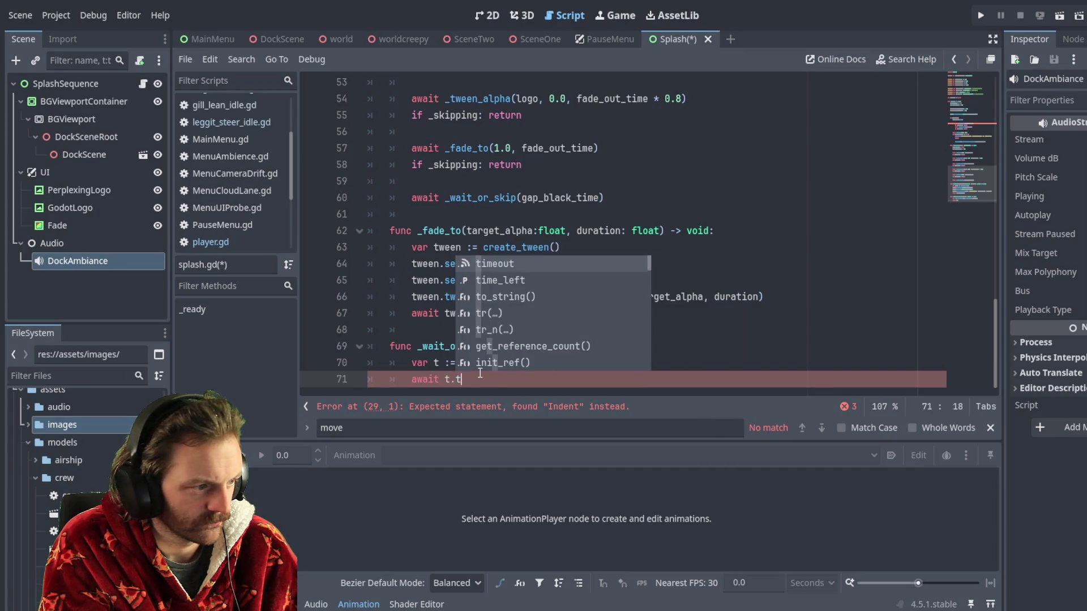
pyautogui.write('imeout')
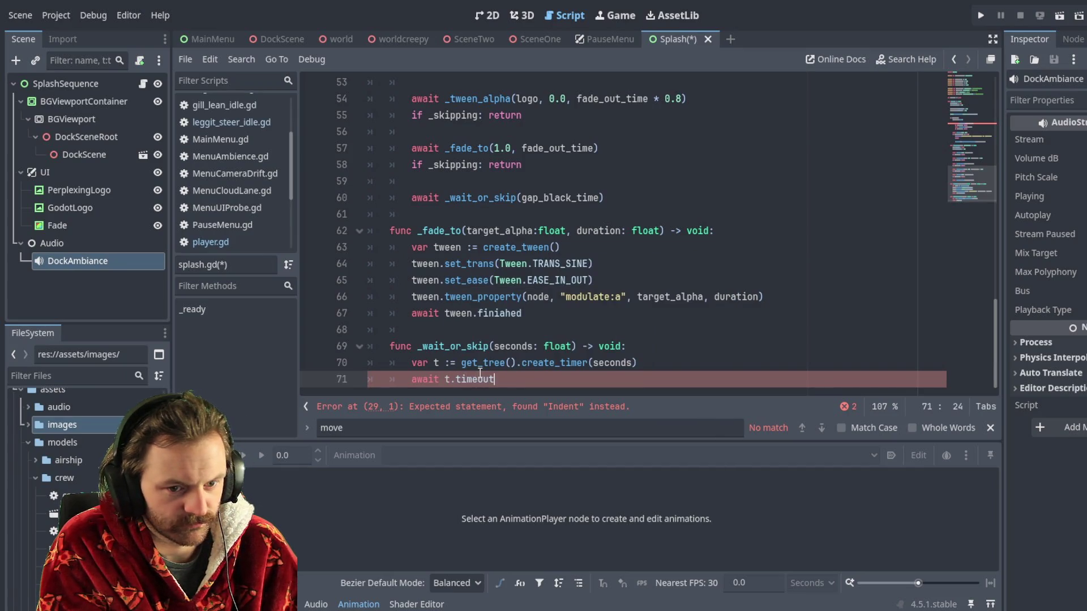
pyautogui.press('Return')
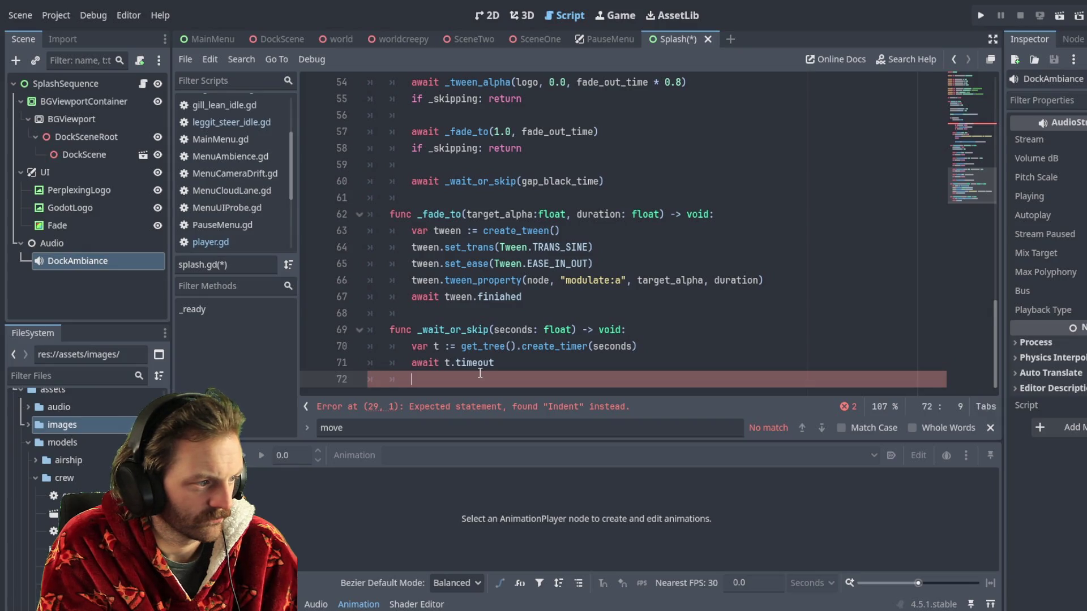
pyautogui.press('Return')
pyautogui.press('BackSpace')
pyautogui.write('func')
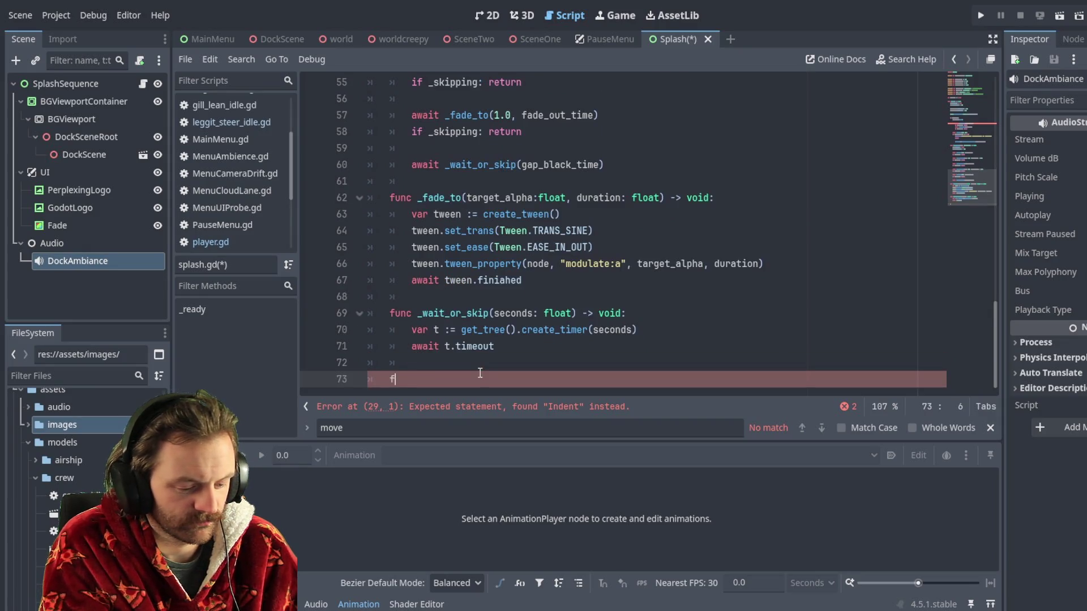
pyautogui.press('Escape')
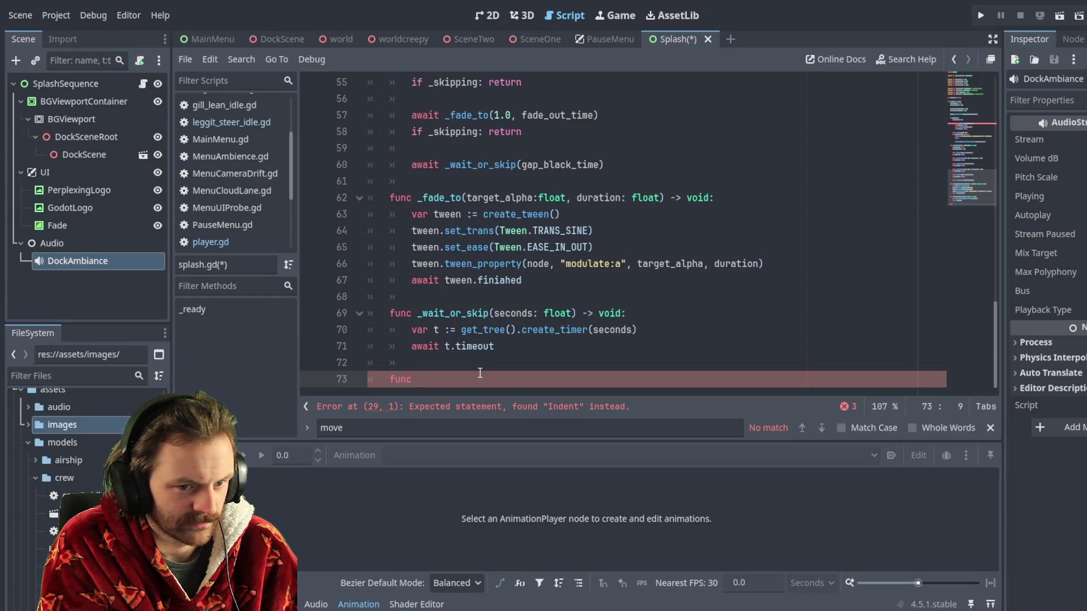
# Insert the comment '#may comment this out later' above the bare func on line 74.
pyautogui.press('Up')
pyautogui.press('BackSpace')
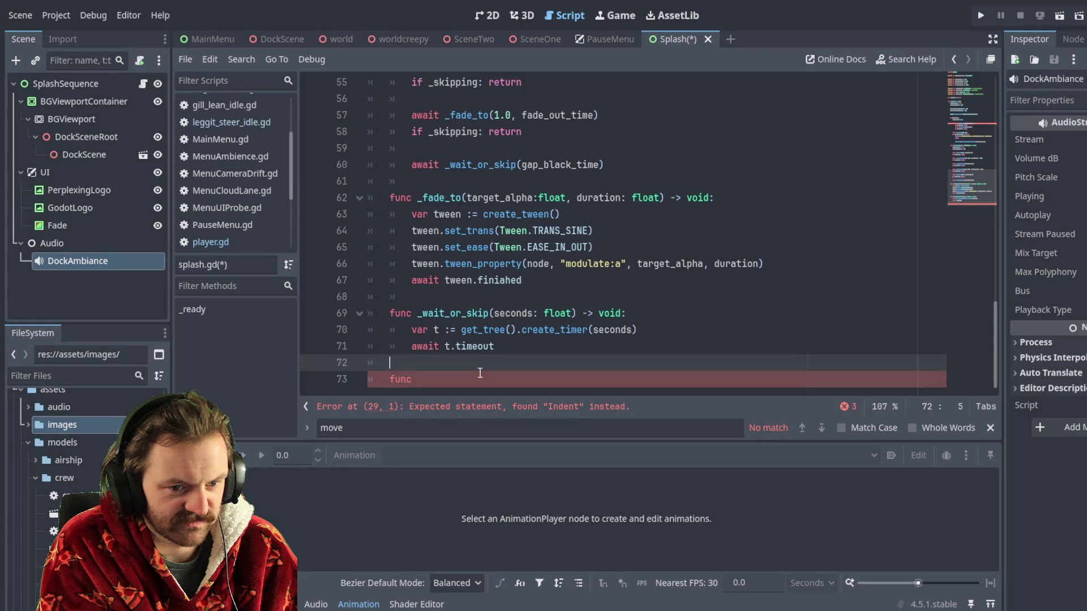
pyautogui.press('Return')
pyautogui.write('#may remove ')
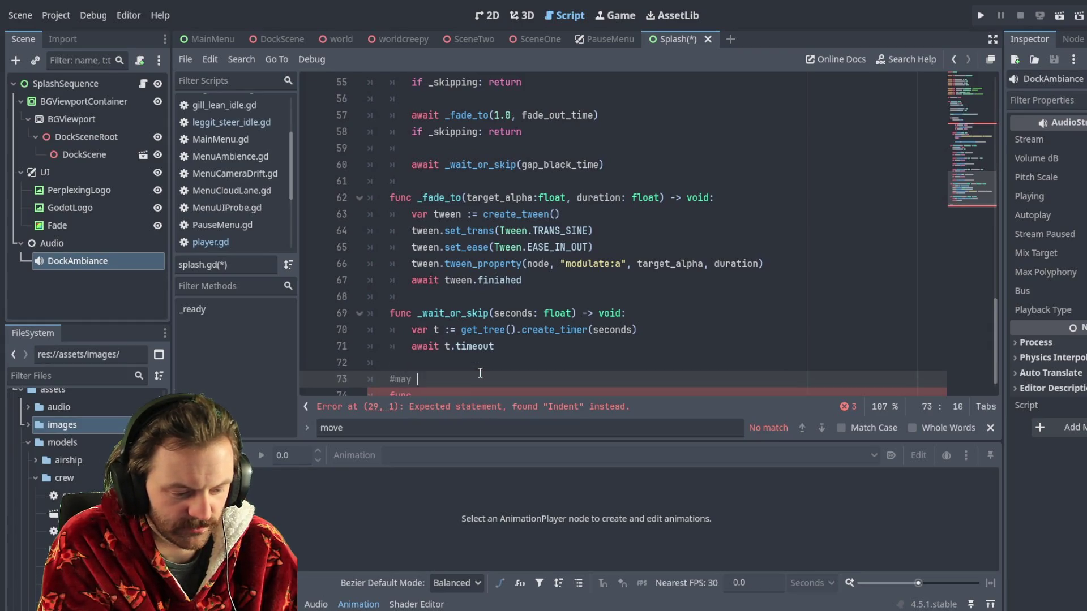
pyautogui.write('this')
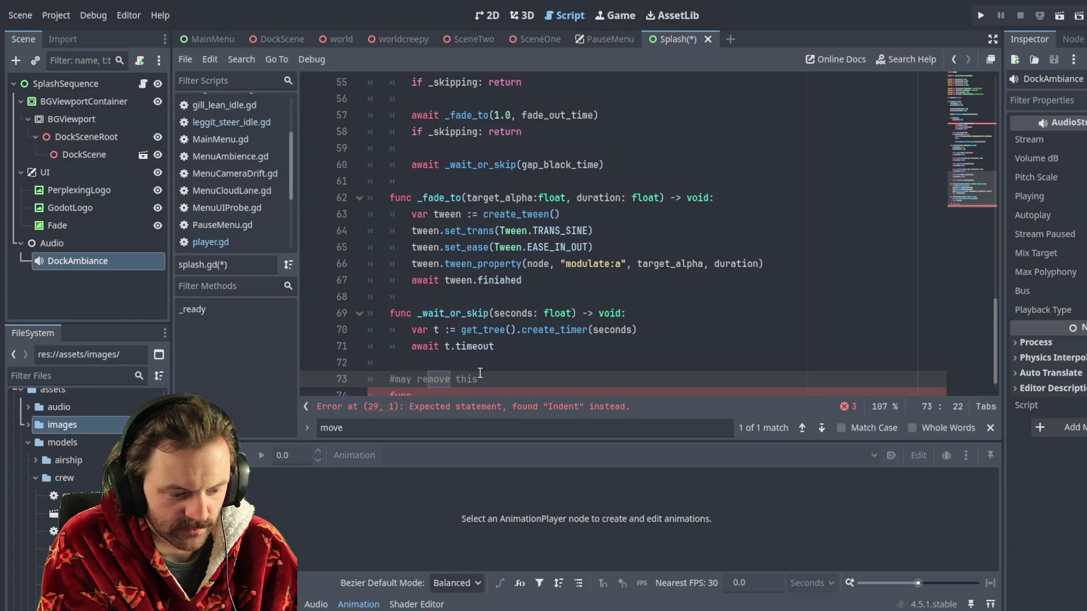
pyautogui.press('BackSpace')
pyautogui.press('BackSpace')
pyautogui.press('BackSpace')
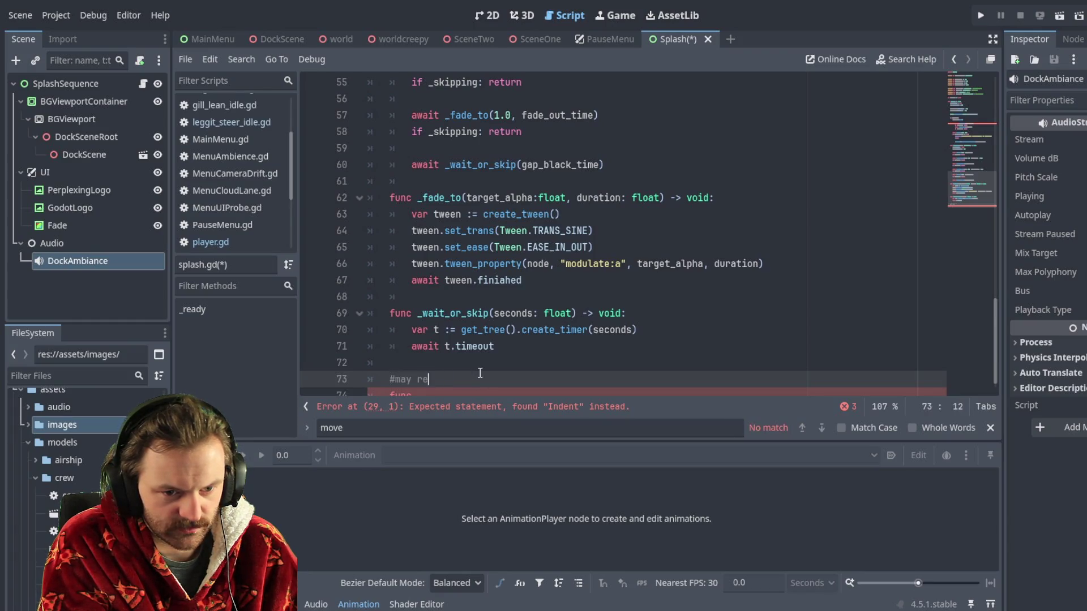
pyautogui.write('comment this out later')
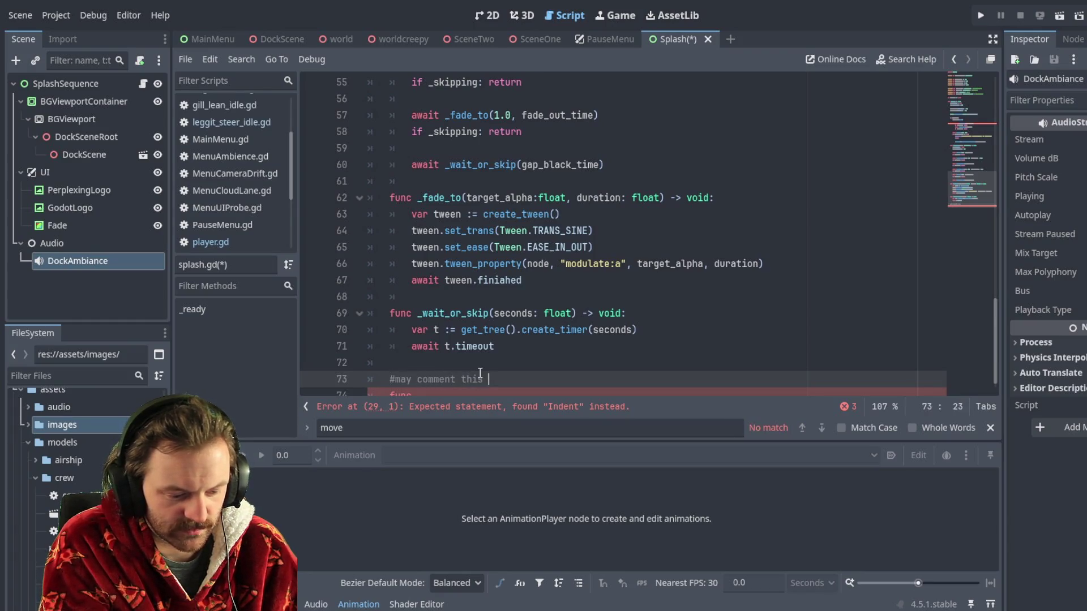
pyautogui.press('Down')
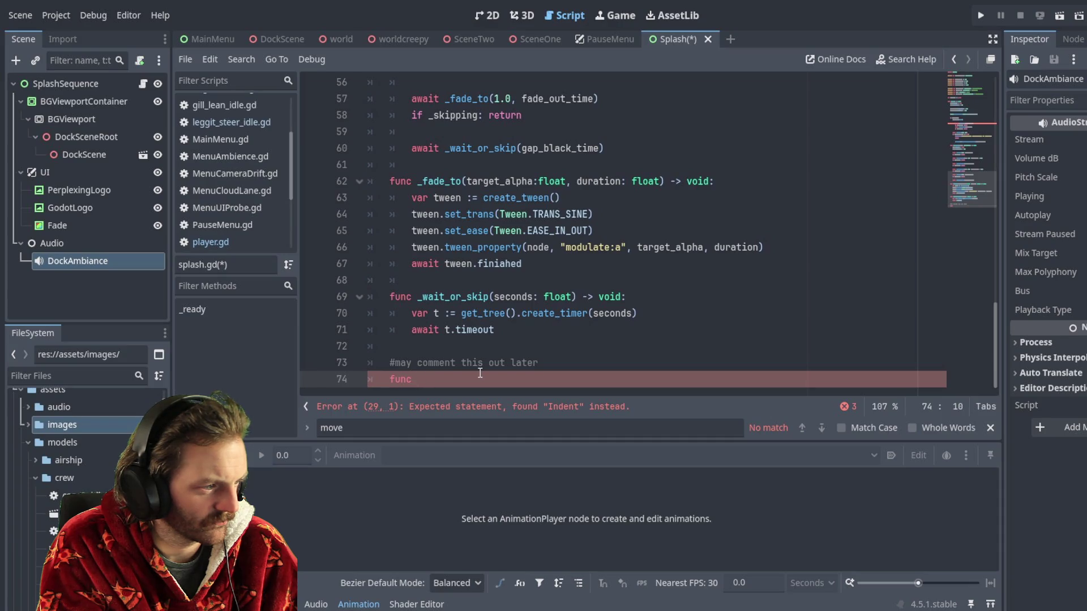
# Complete line 74 as 'func _unhandled_input(event: InputEvent) -> void:' with an indented body line.
pyautogui.write('_unhandl')
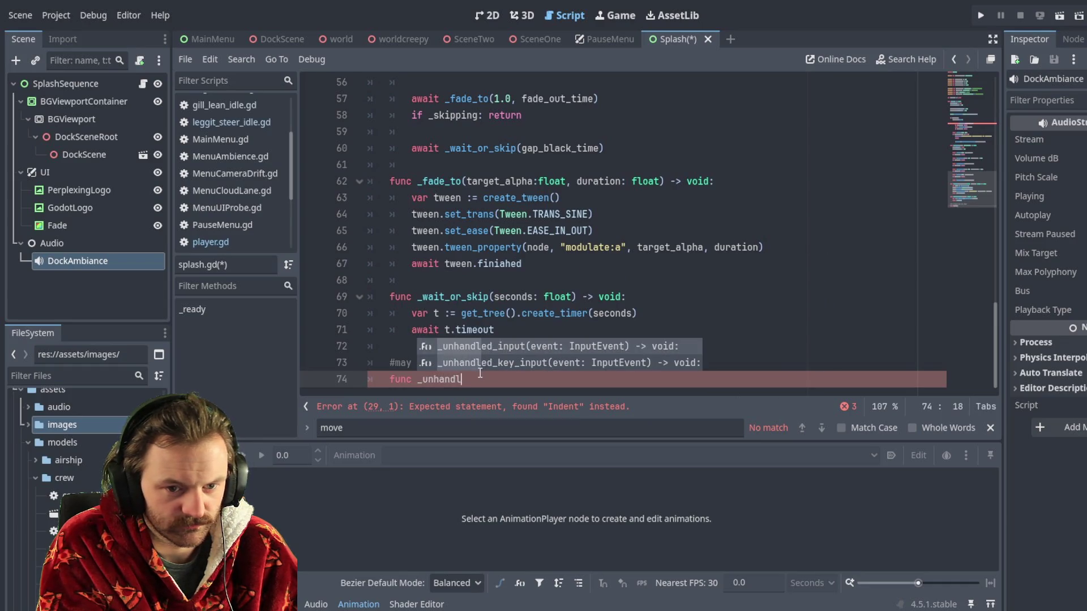
pyautogui.press('Return')
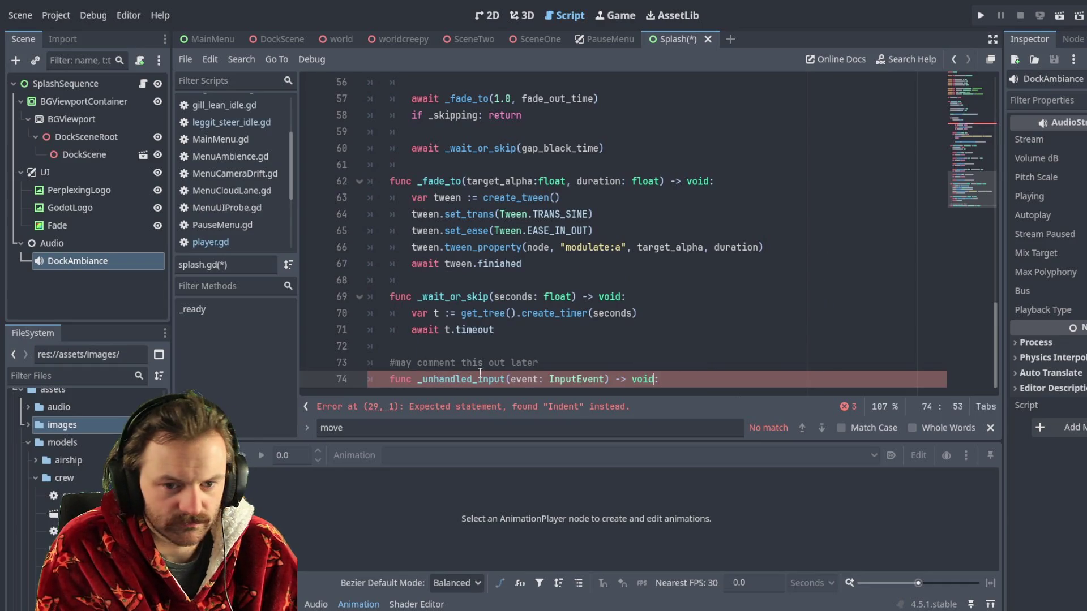
pyautogui.press('Left')
pyautogui.press('Left')
pyautogui.press('Left')
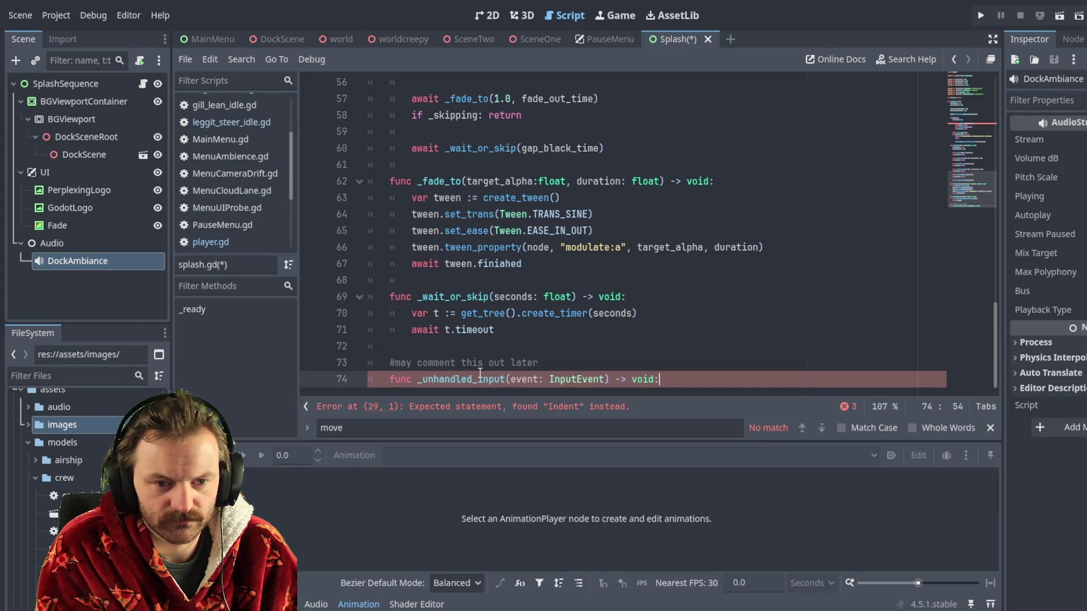
pyautogui.press('End')
pyautogui.press('Return')
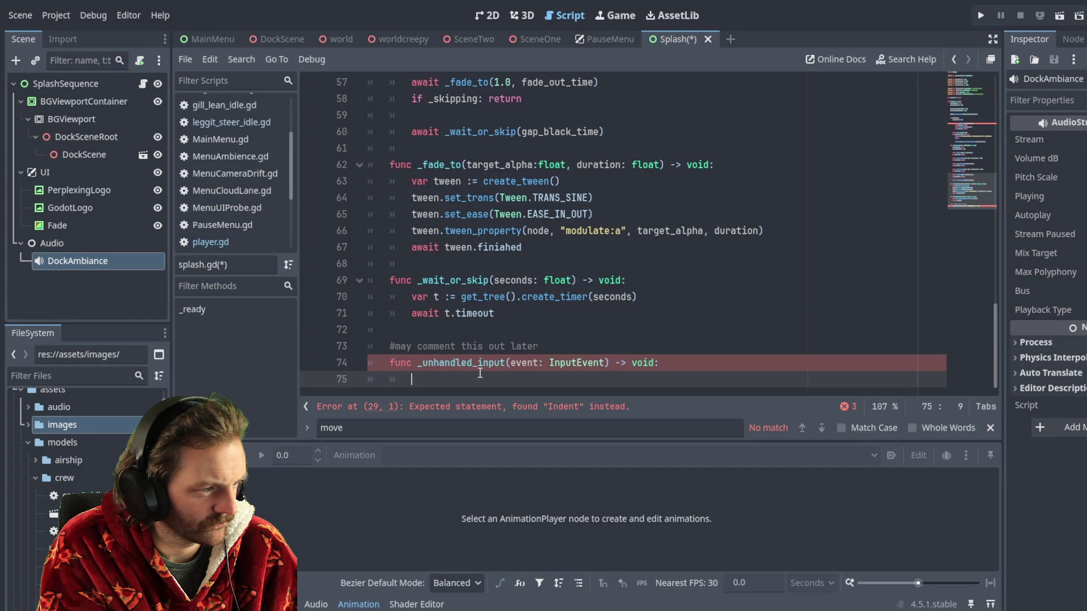
# Write 'if event is InputEventKey or event is InputEventMouseButton:' as the handler's first line.
pyautogui.write('if event ')
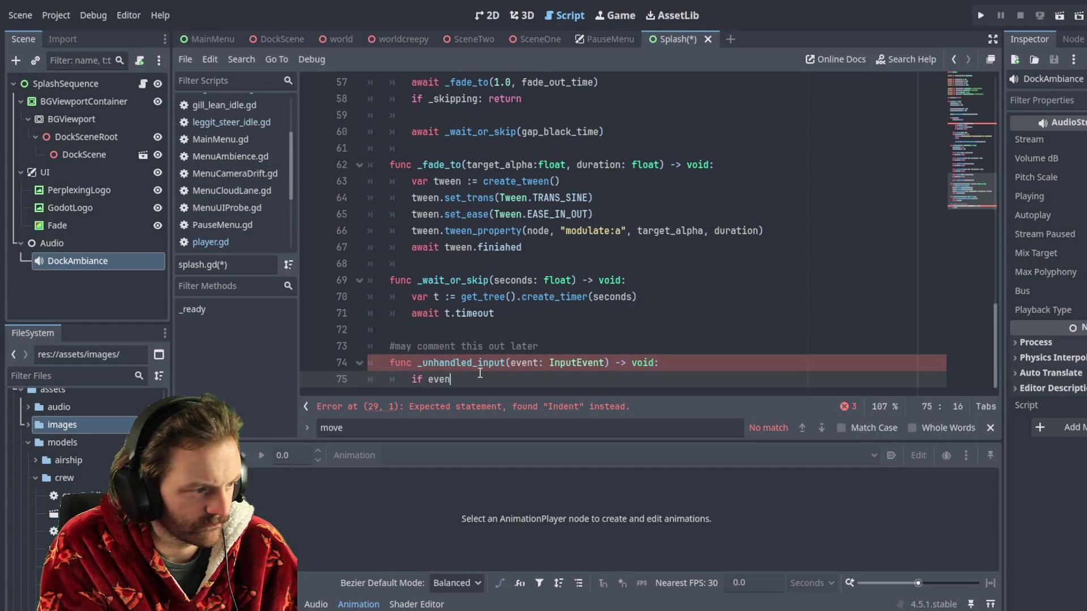
pyautogui.write('is Input')
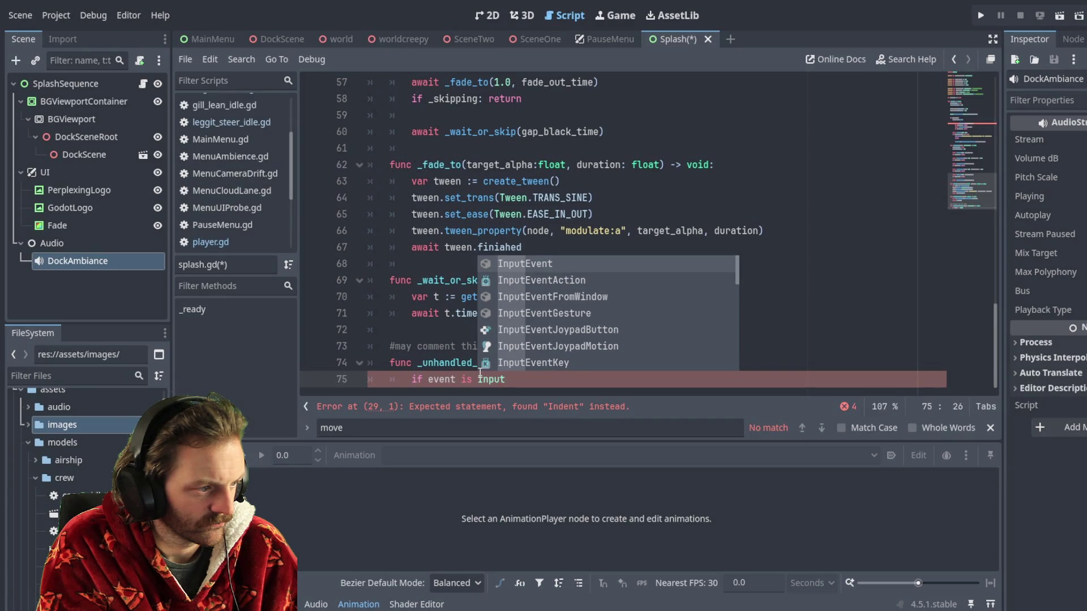
pyautogui.press('Down')
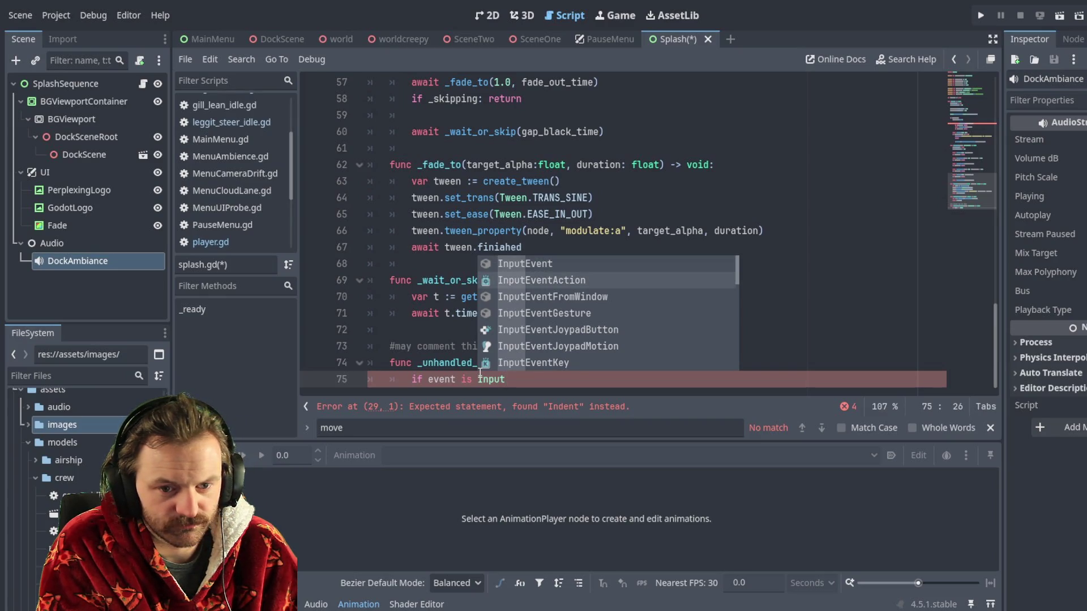
pyautogui.press('Down')
pyautogui.press('Down')
pyautogui.press('Down')
pyautogui.press('Return')
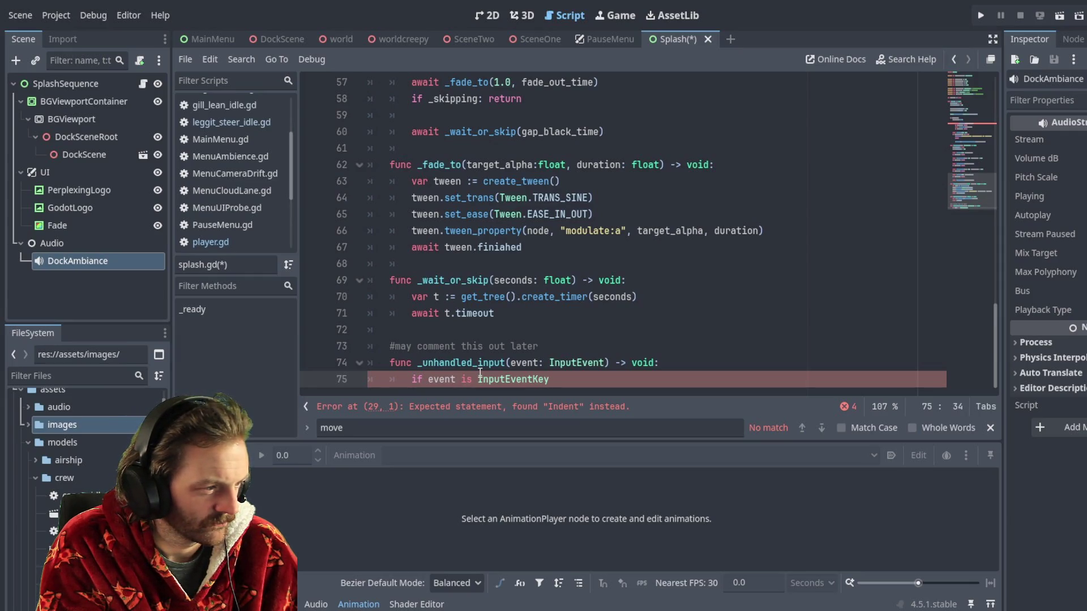
pyautogui.write('or is')
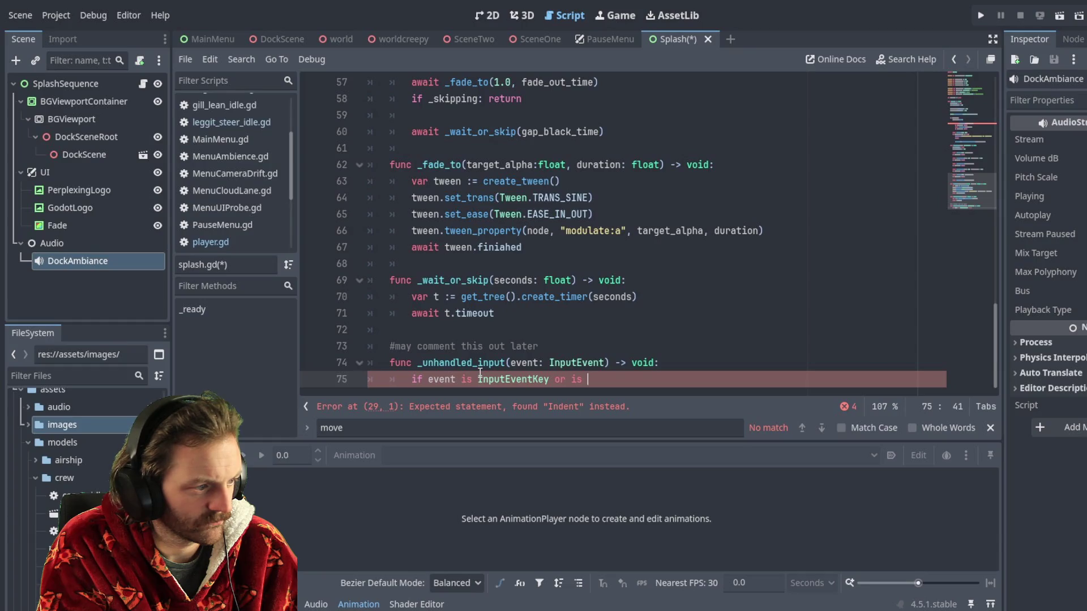
pyautogui.press('BackSpace')
pyautogui.press('BackSpace')
pyautogui.press('BackSpace')
pyautogui.write('event is ')
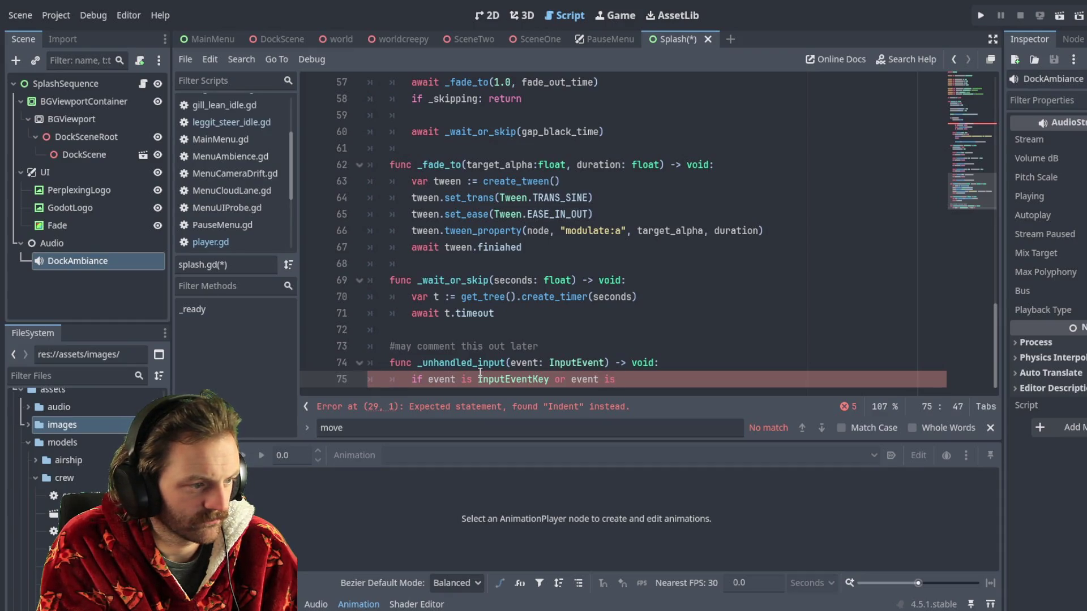
pyautogui.write('Input')
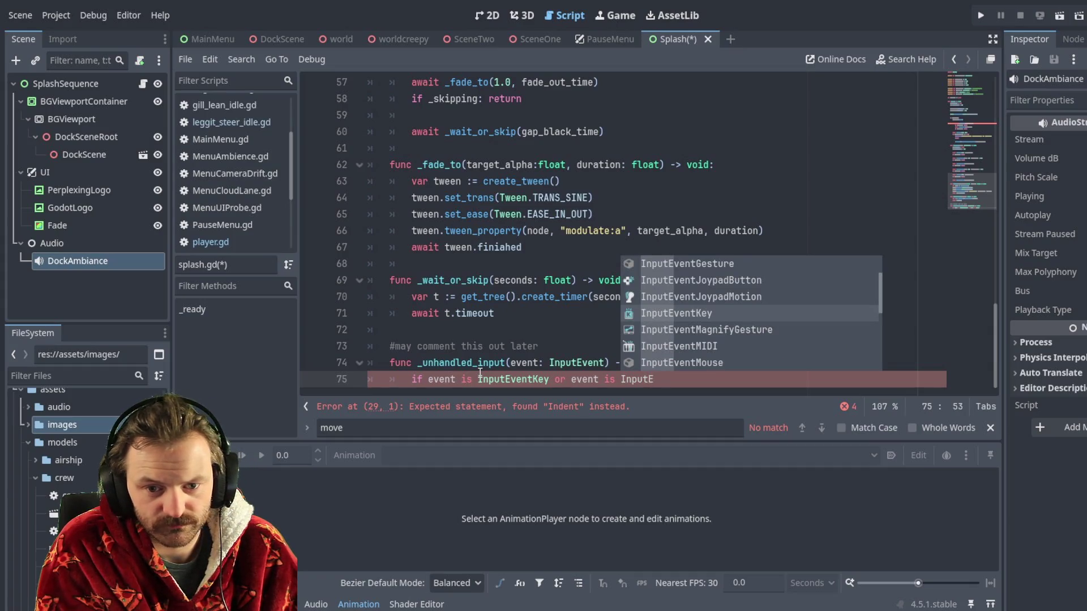
pyautogui.write('E')
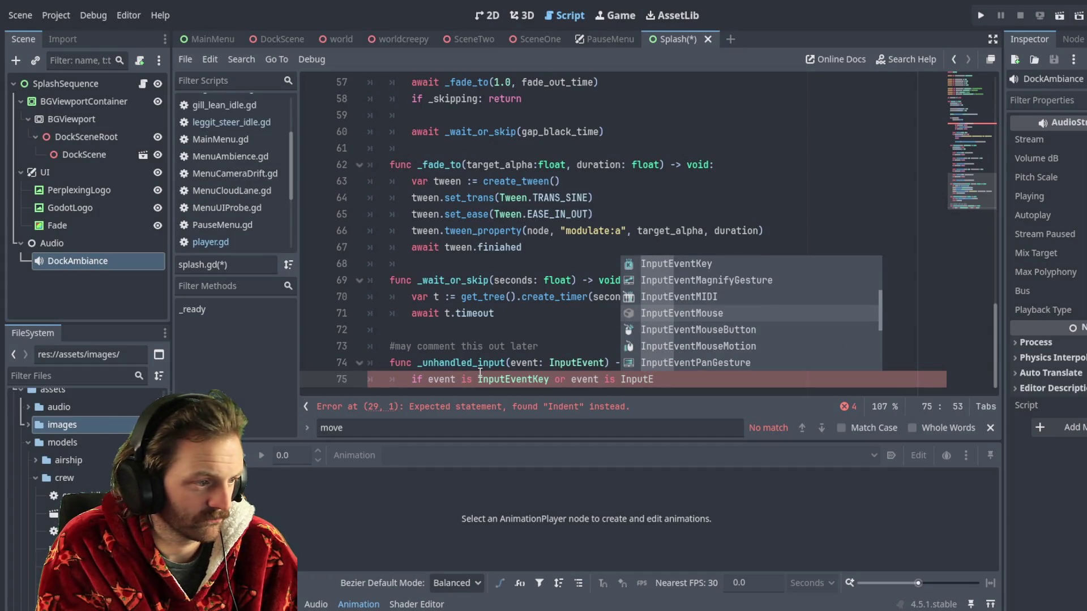
pyautogui.press('Down')
pyautogui.press('Return')
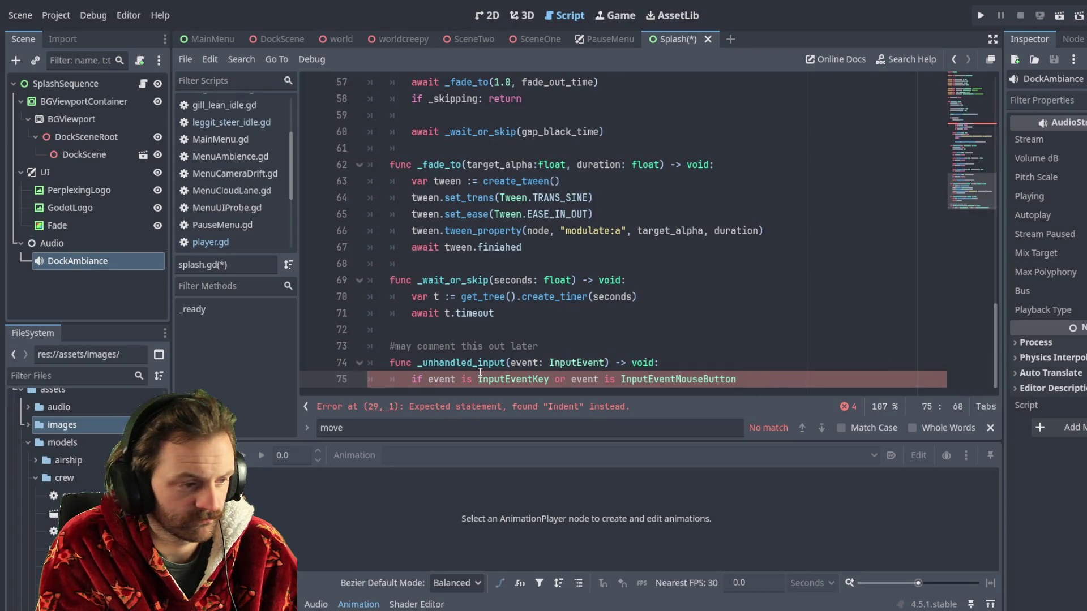
pyautogui.write(':')
pyautogui.press('Return')
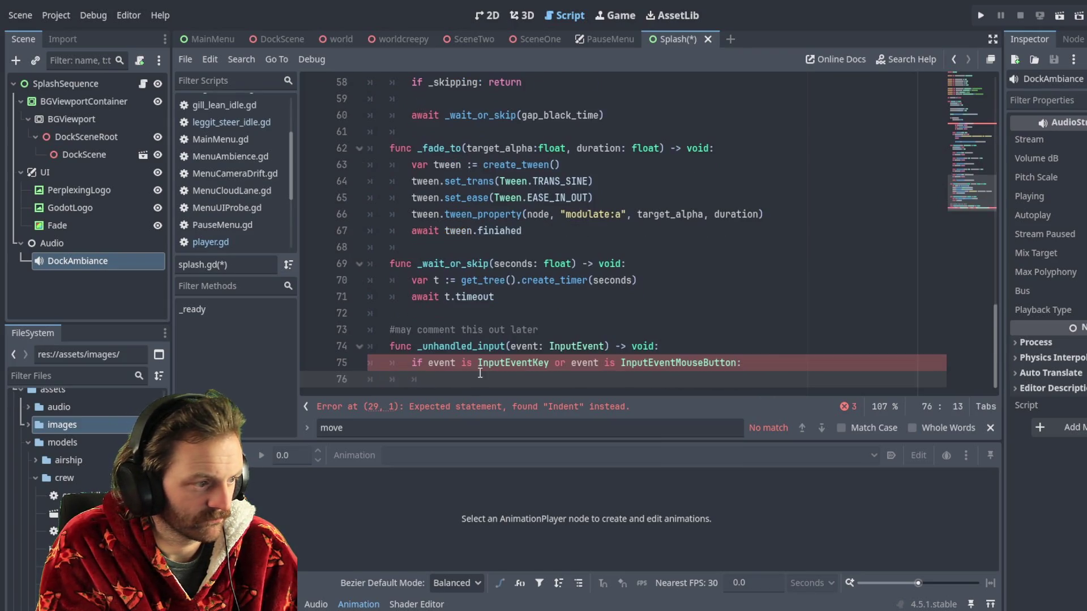
# Call _skip_to_main_menu() inside the if block and start a new top-level 'func' line.
pyautogui.write('_skip')
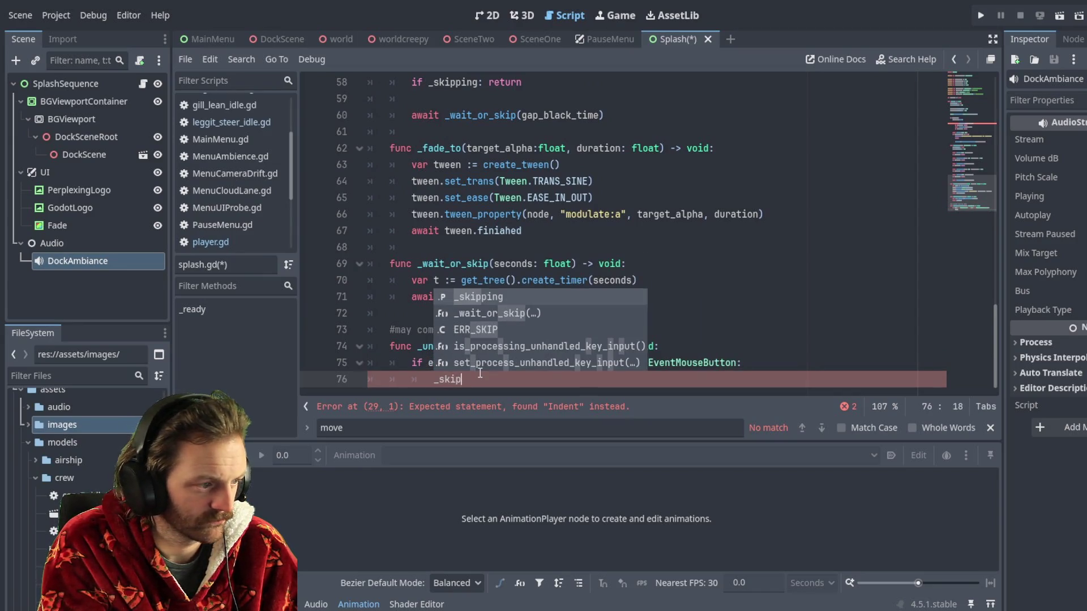
pyautogui.write('_to_')
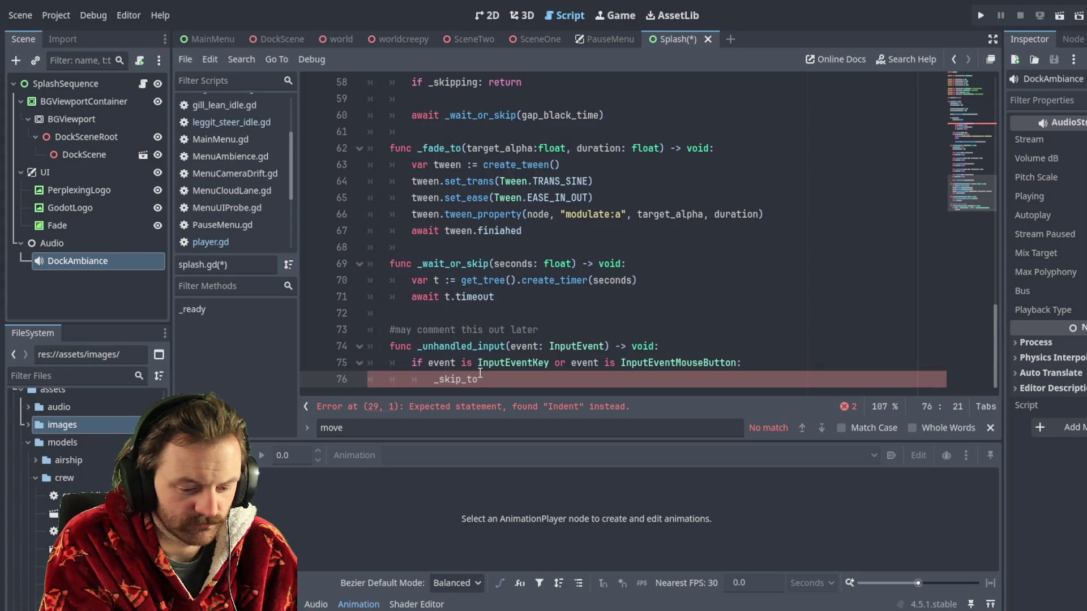
pyautogui.write('main')
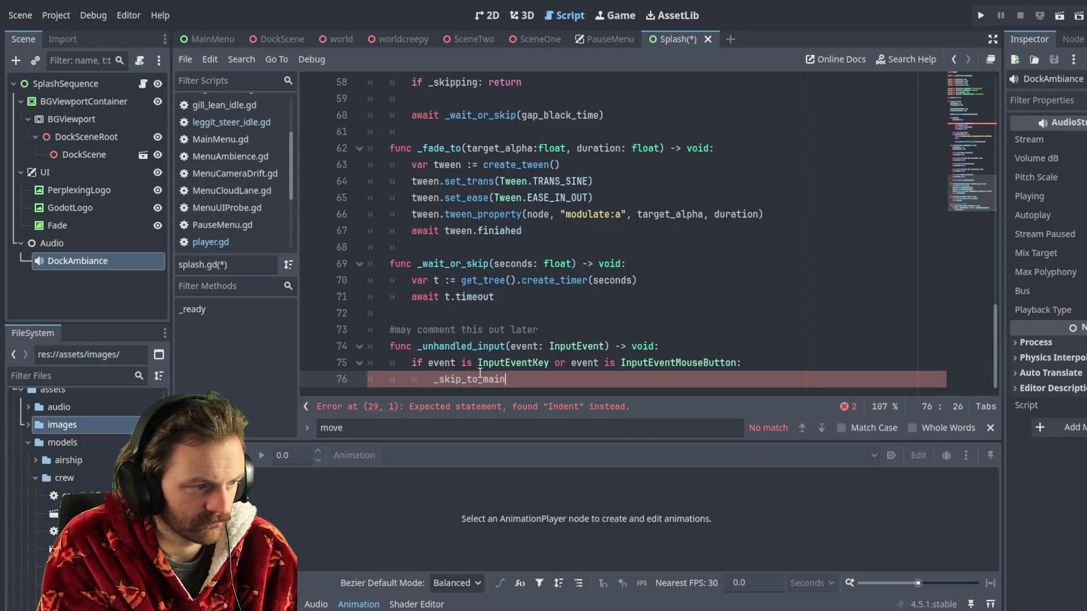
pyautogui.write('_menu')
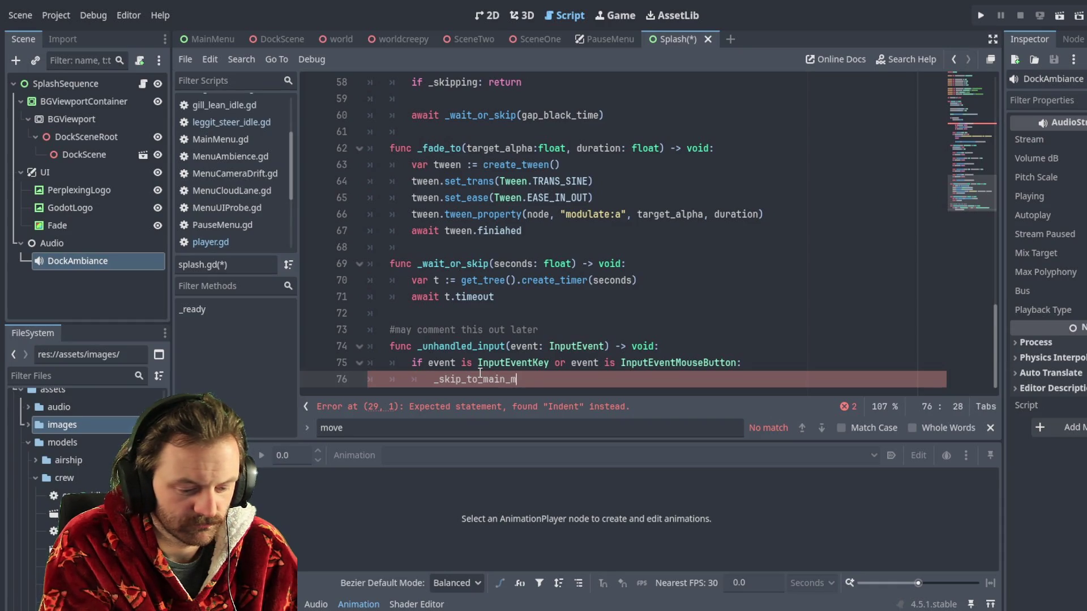
pyautogui.write('()')
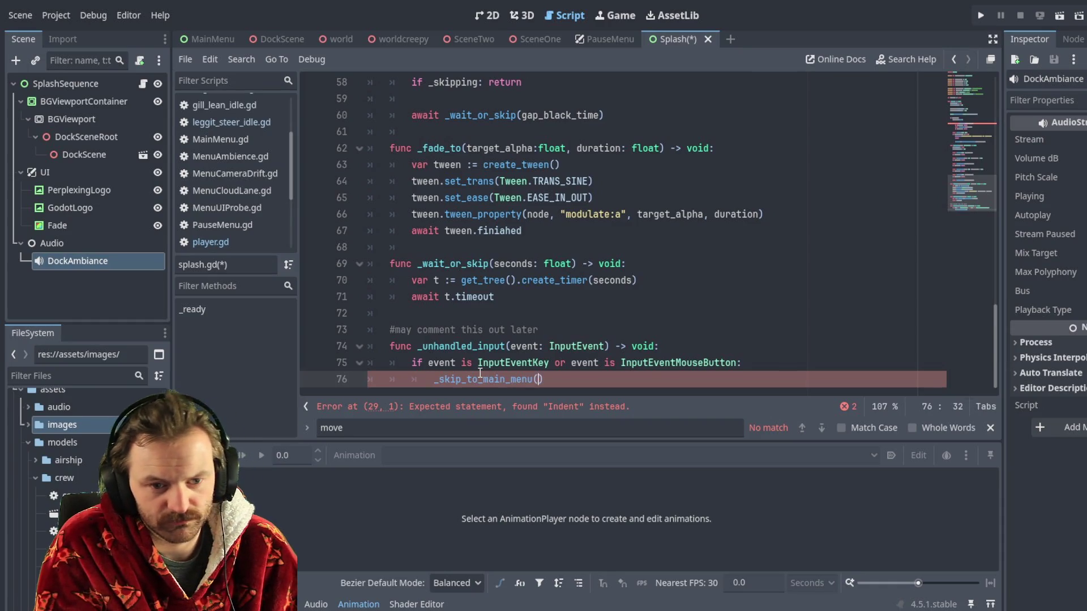
pyautogui.press('Return')
pyautogui.press('Return')
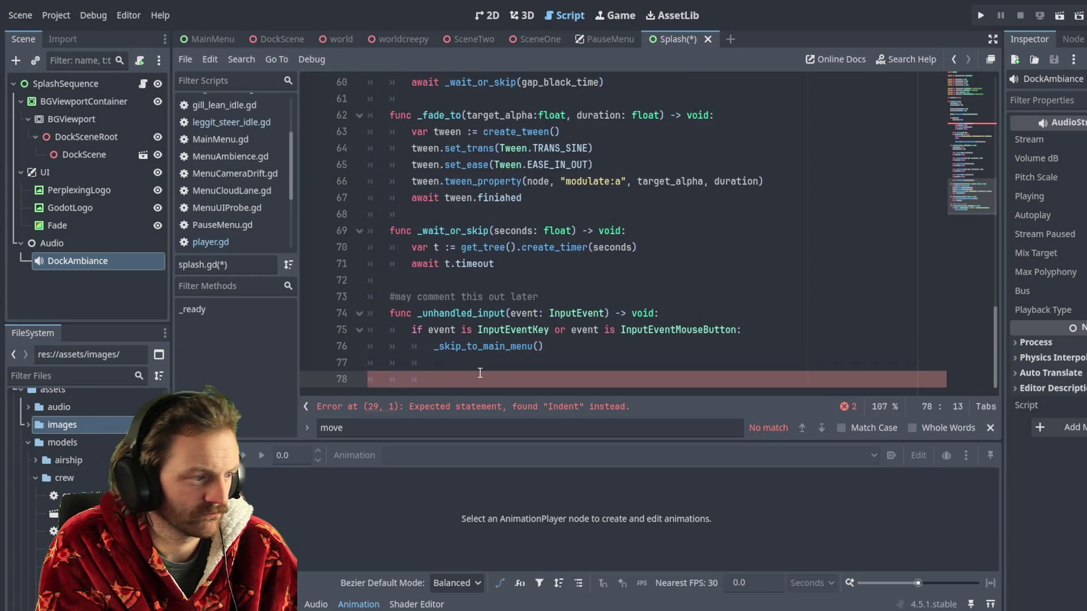
pyautogui.press('BackSpace')
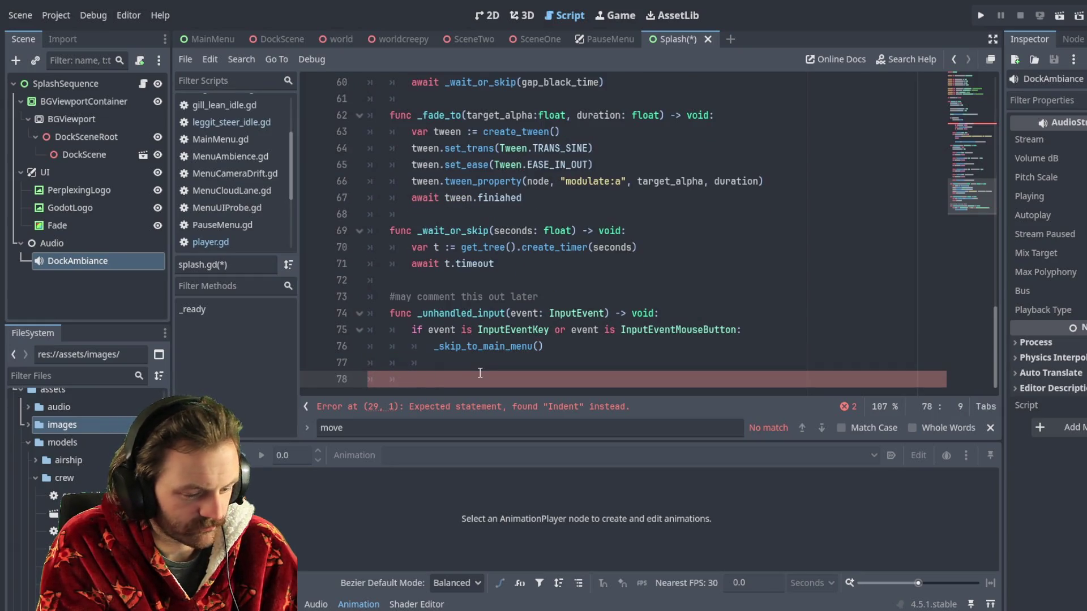
pyautogui.write('func')
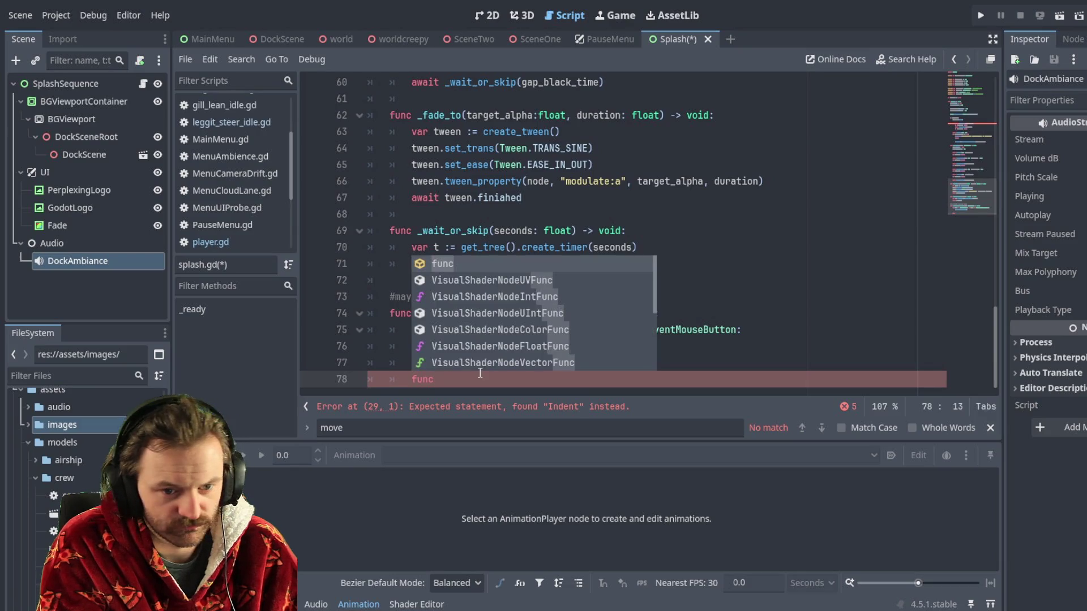
pyautogui.press('BackSpace')
pyautogui.press('BackSpace')
pyautogui.press('BackSpace')
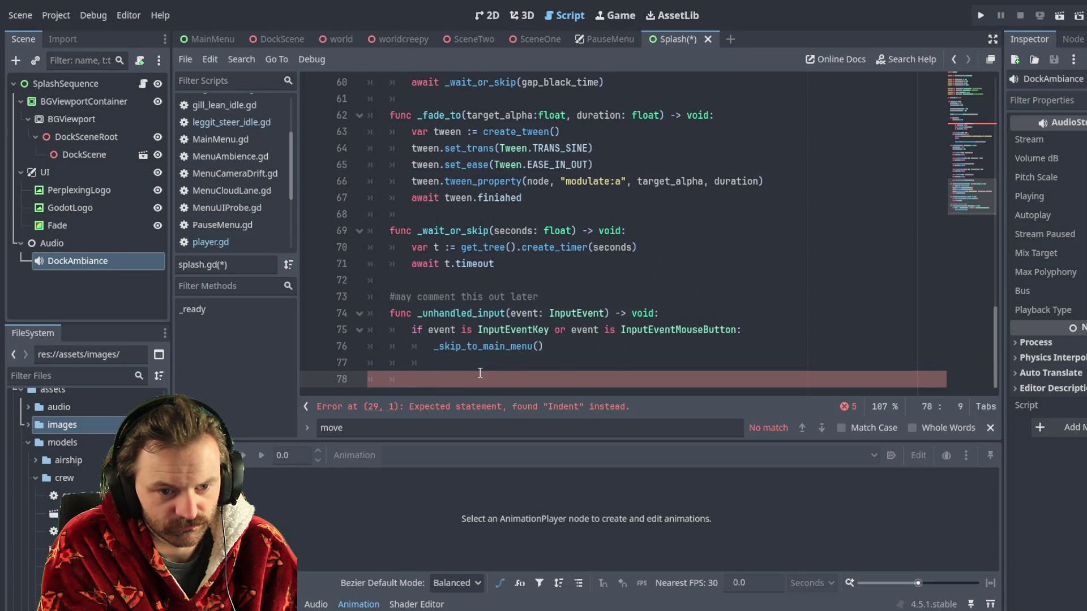
pyautogui.write('func')
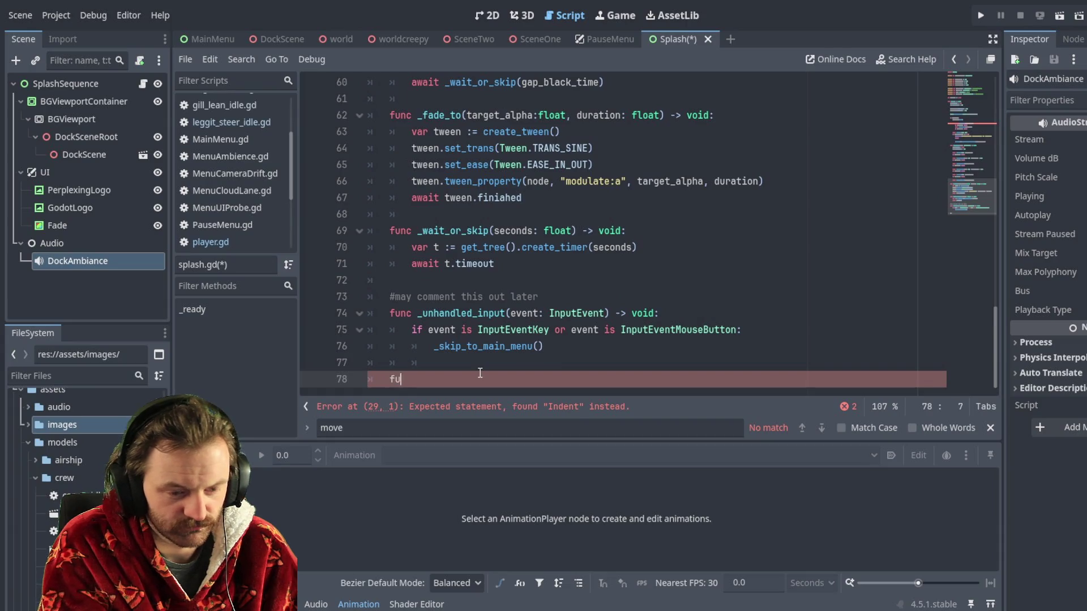